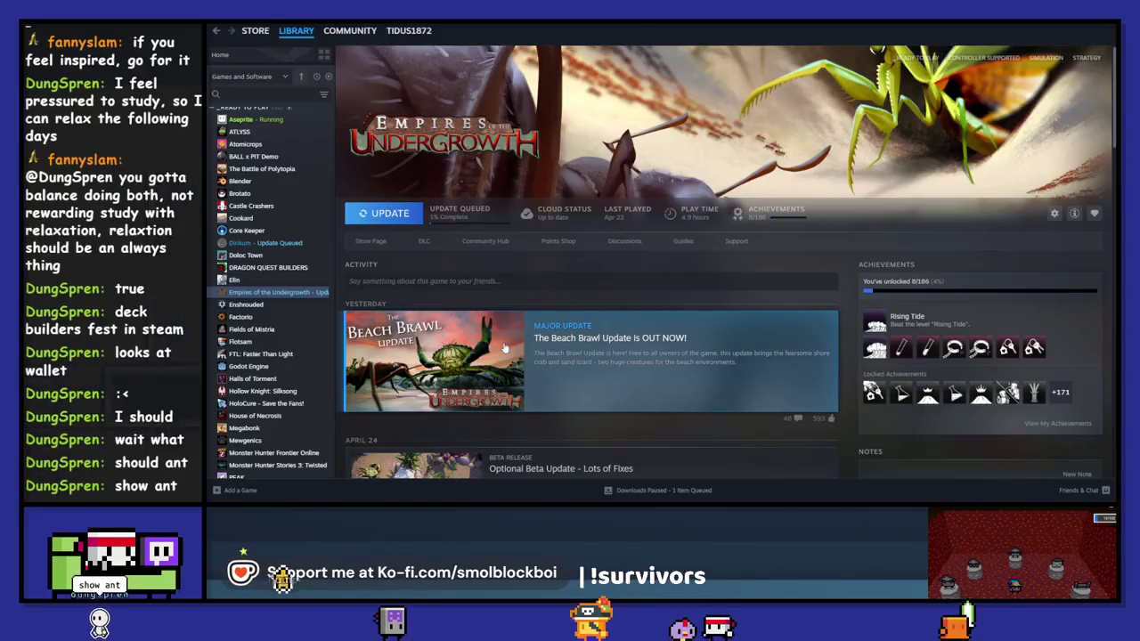
# Open the Empires of the Undergrowth store page and pause its trailer at 0:10.
pyautogui.click(373, 242)
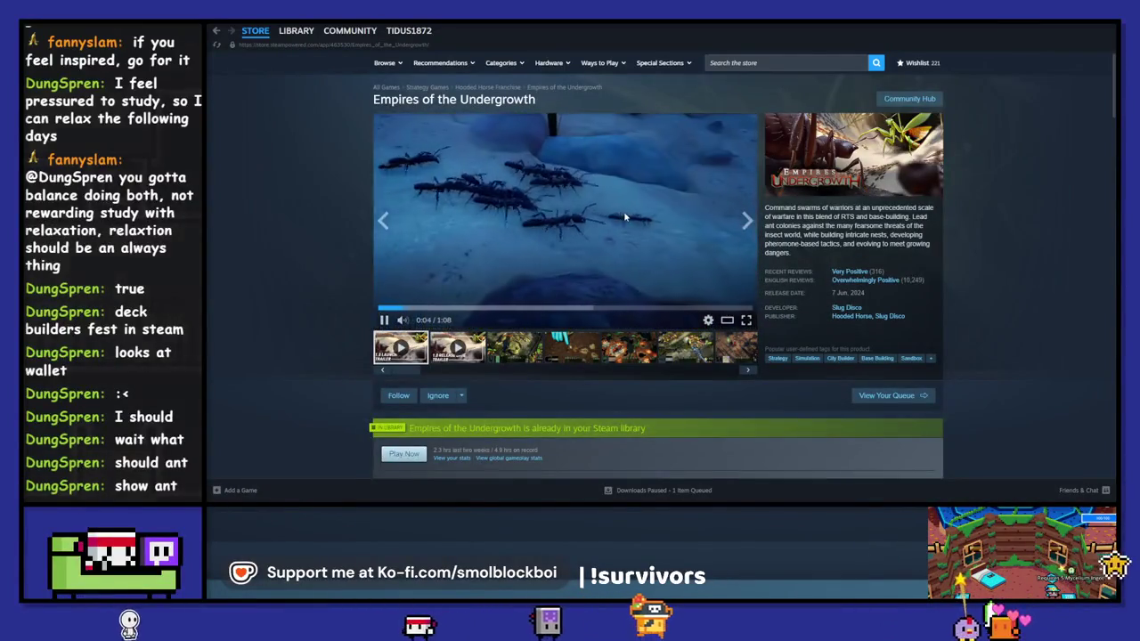
pyautogui.click(384, 319)
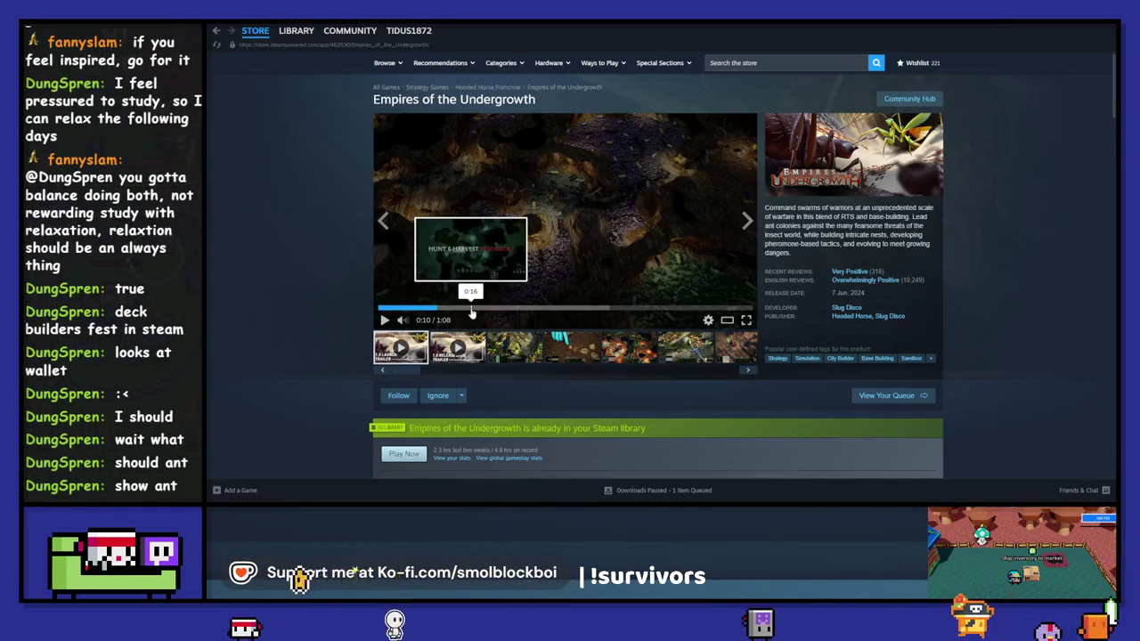
# Enlarge the third screenshot, red ants swarming an American Bullfrog, to fill the window.
pyautogui.click(514, 347)
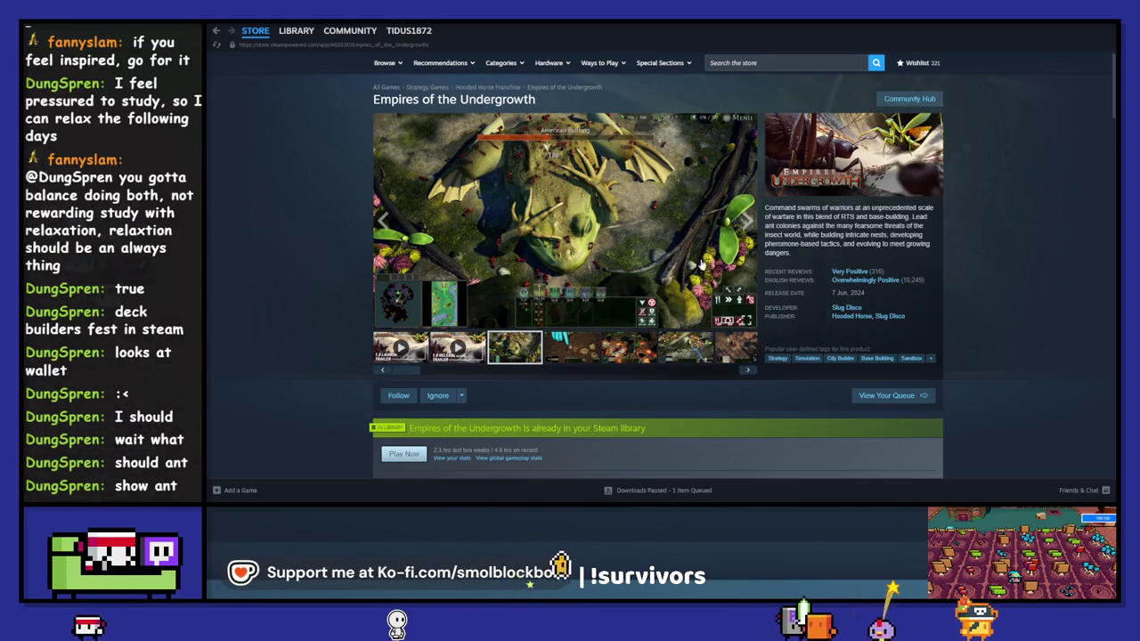
pyautogui.click(748, 324)
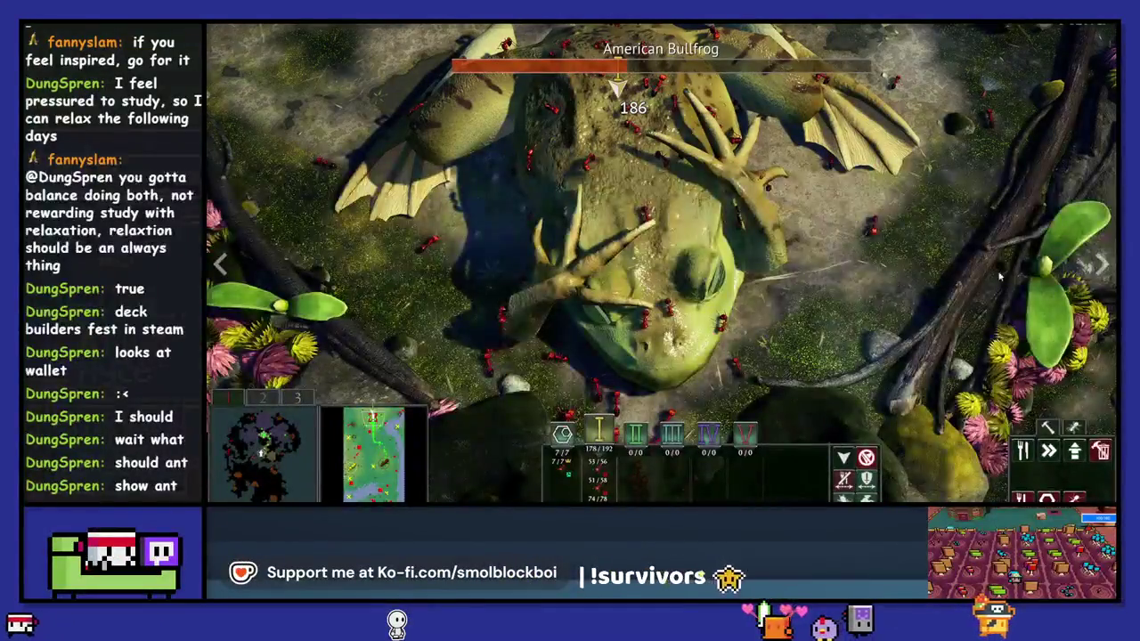
# Page forward through the enlarged screenshots to the red ants and queen battling mole crickets.
pyautogui.click(1101, 267)
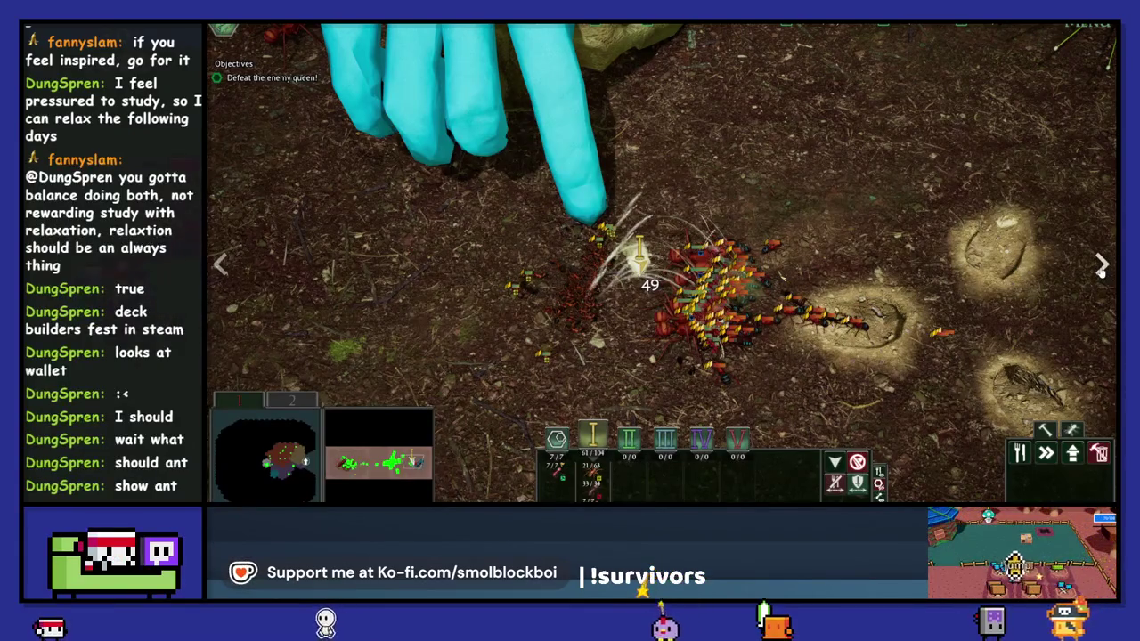
pyautogui.click(1101, 267)
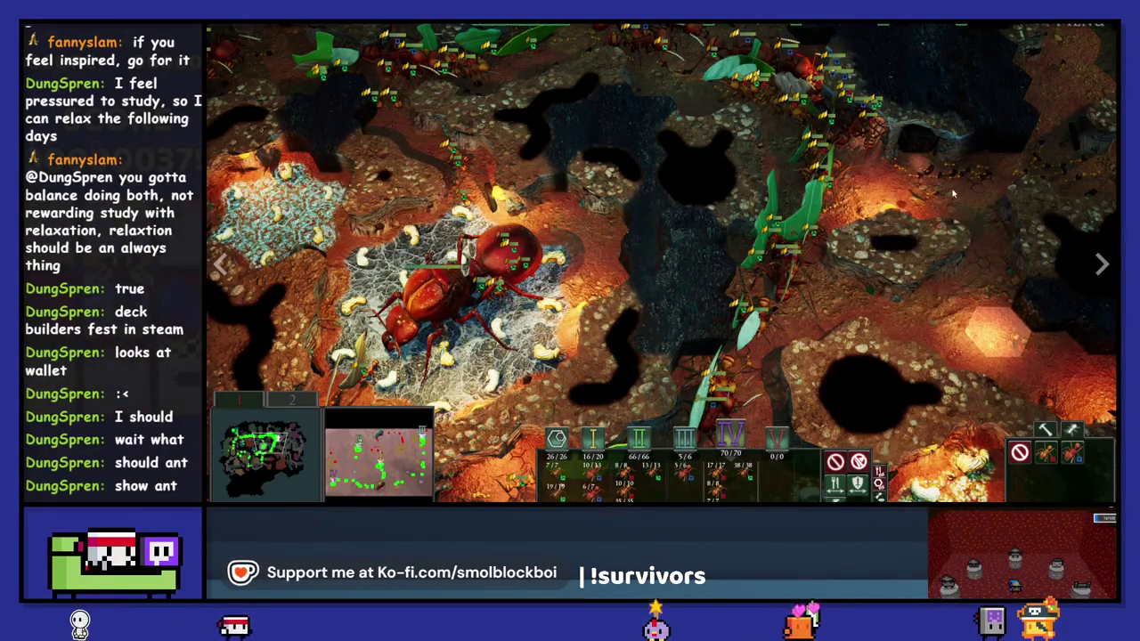
pyautogui.click(326, 338)
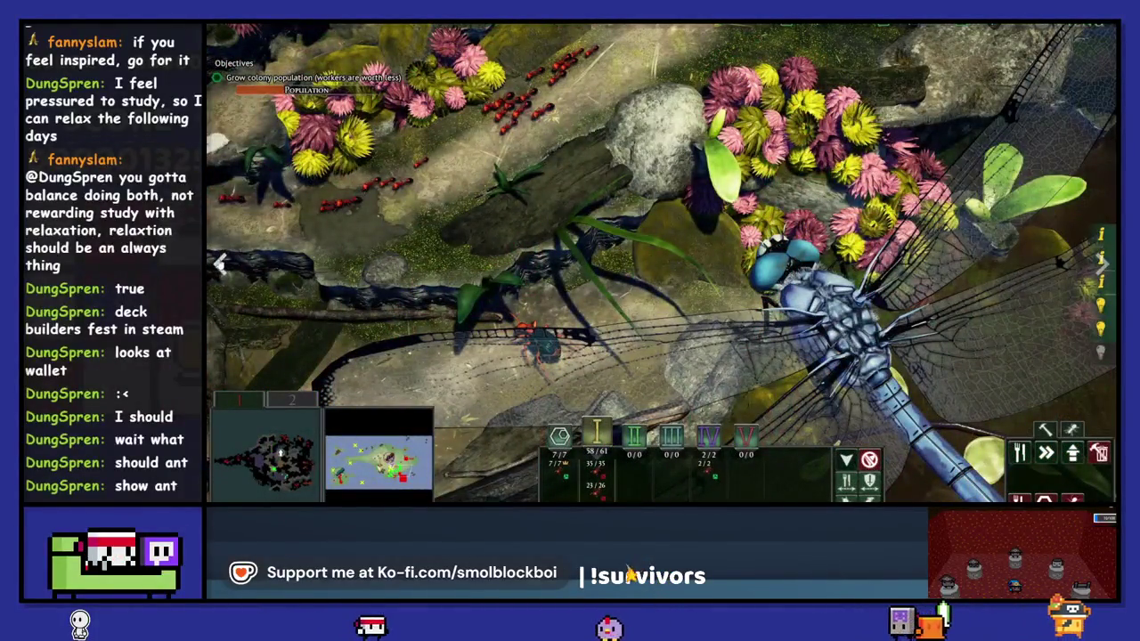
pyautogui.click(220, 262)
pyautogui.click(220, 262)
pyautogui.click(219, 262)
pyautogui.click(220, 262)
pyautogui.click(220, 262)
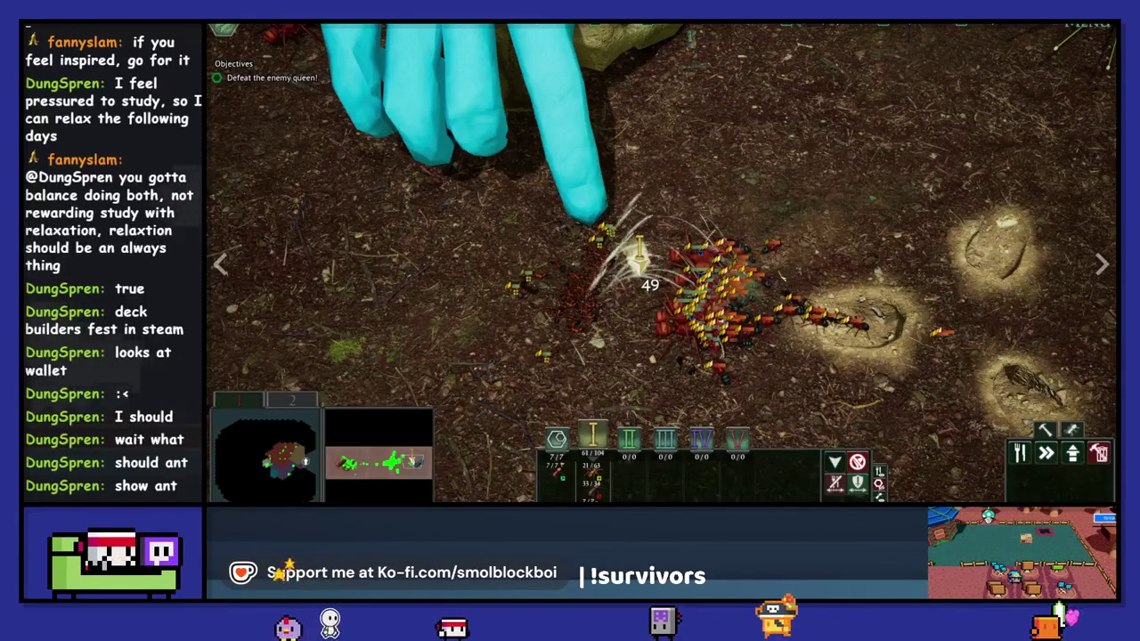
pyautogui.click(1101, 267)
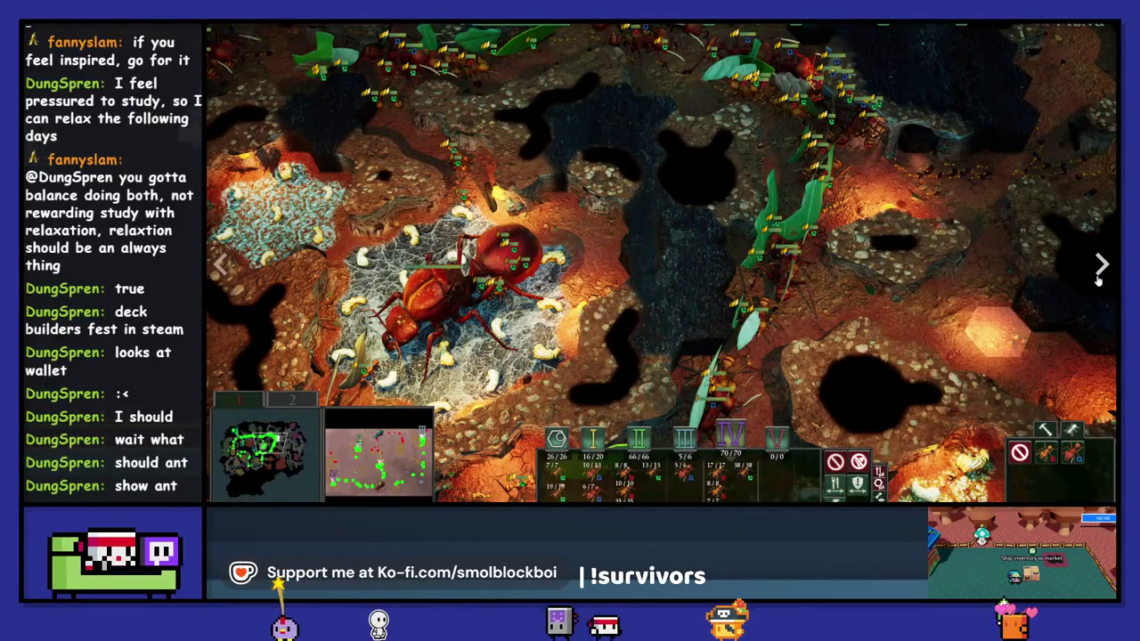
pyautogui.click(1097, 279)
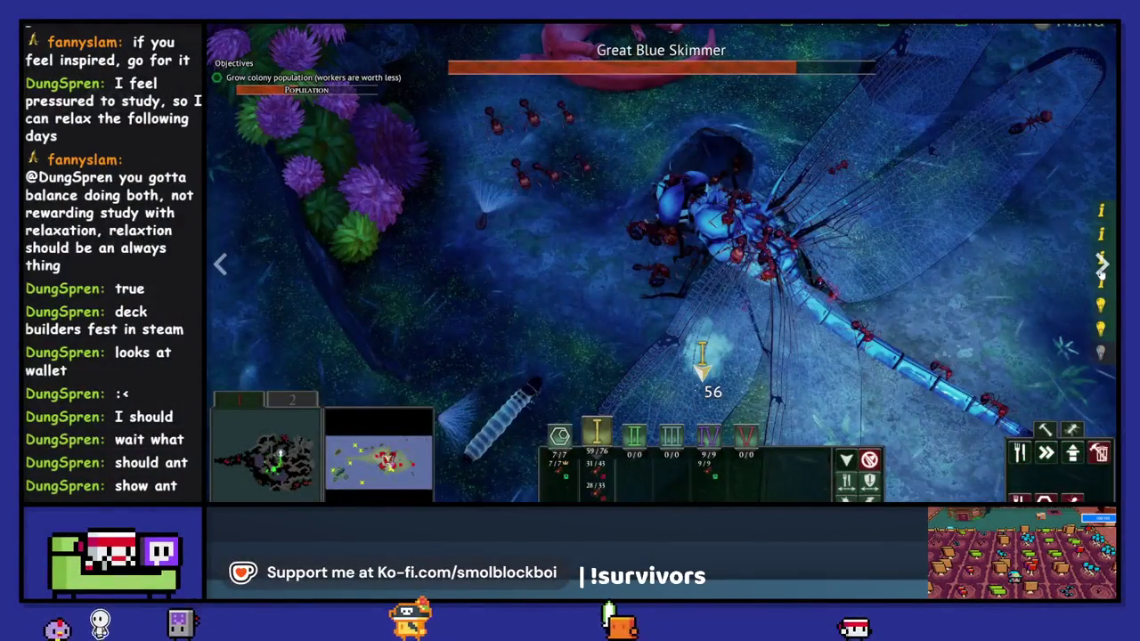
pyautogui.click(1100, 267)
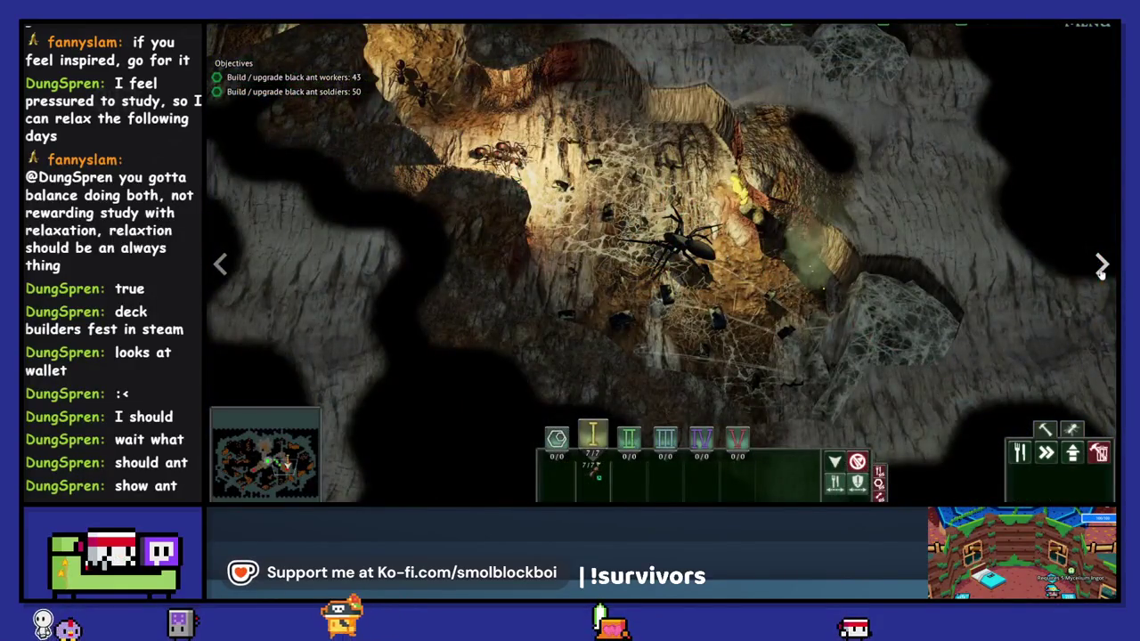
pyautogui.click(1100, 265)
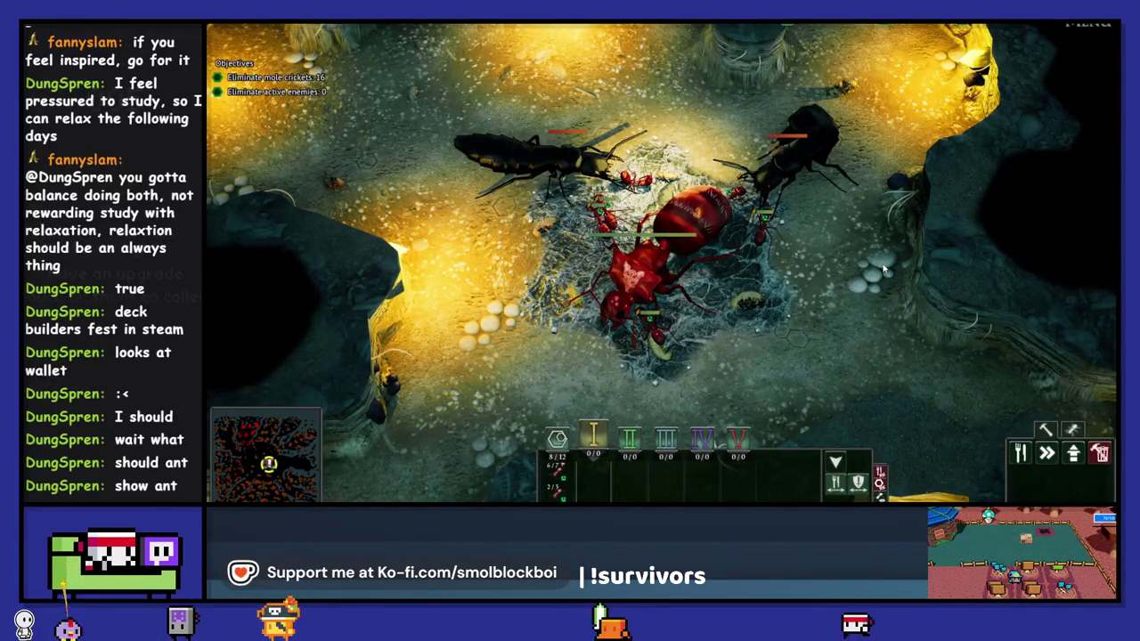
# Advance through the next screenshots and skip past the tunnel video.
pyautogui.click(1101, 263)
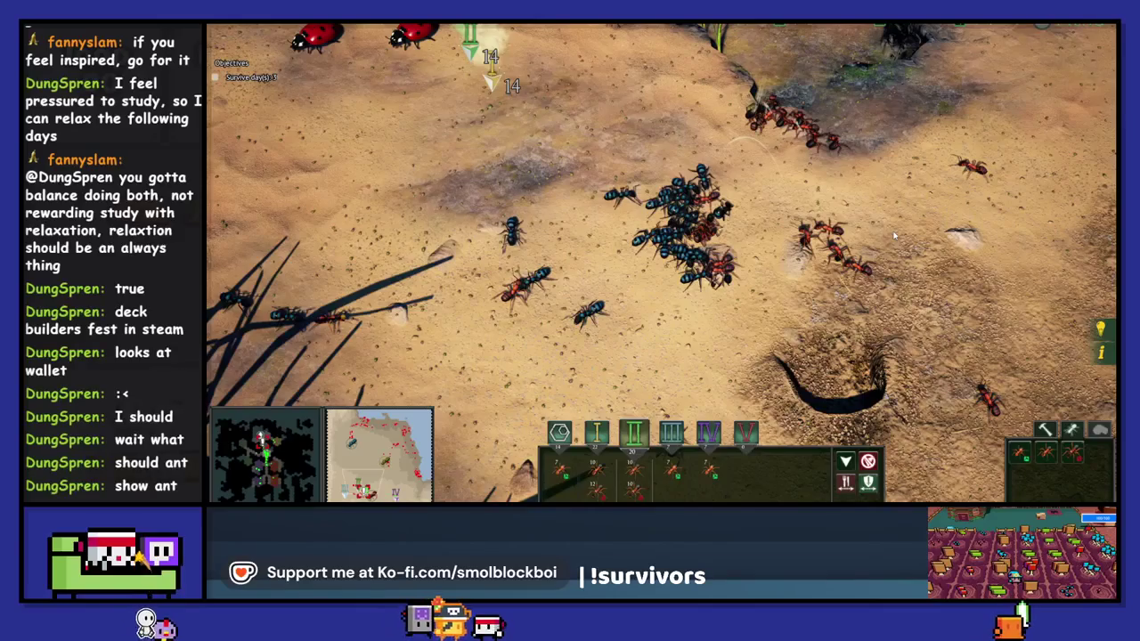
pyautogui.click(1109, 276)
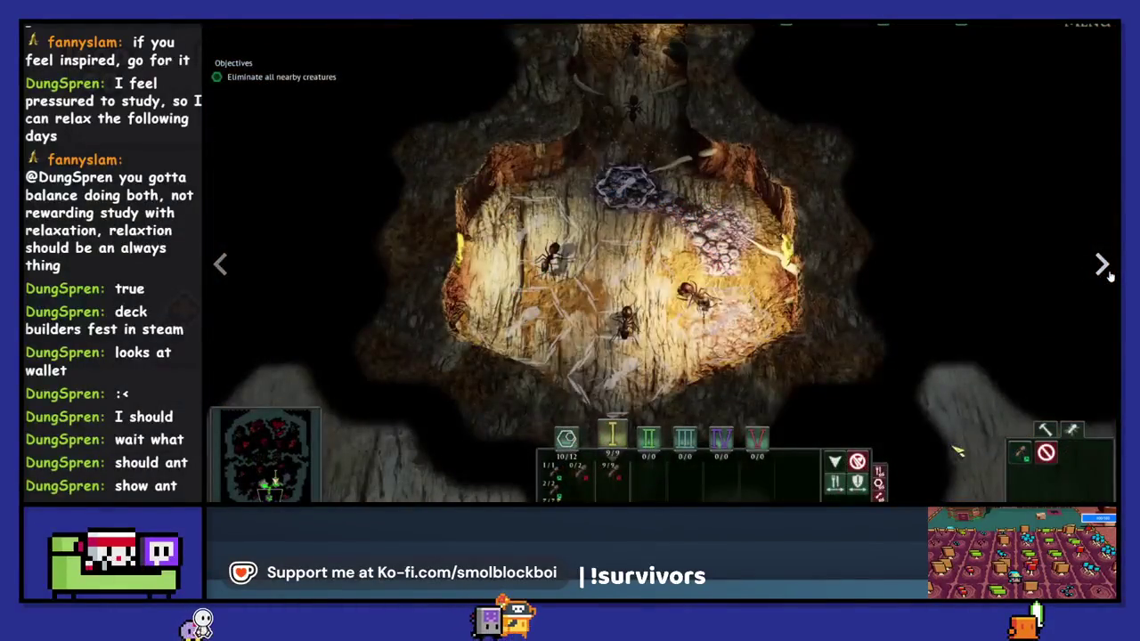
pyautogui.click(1109, 276)
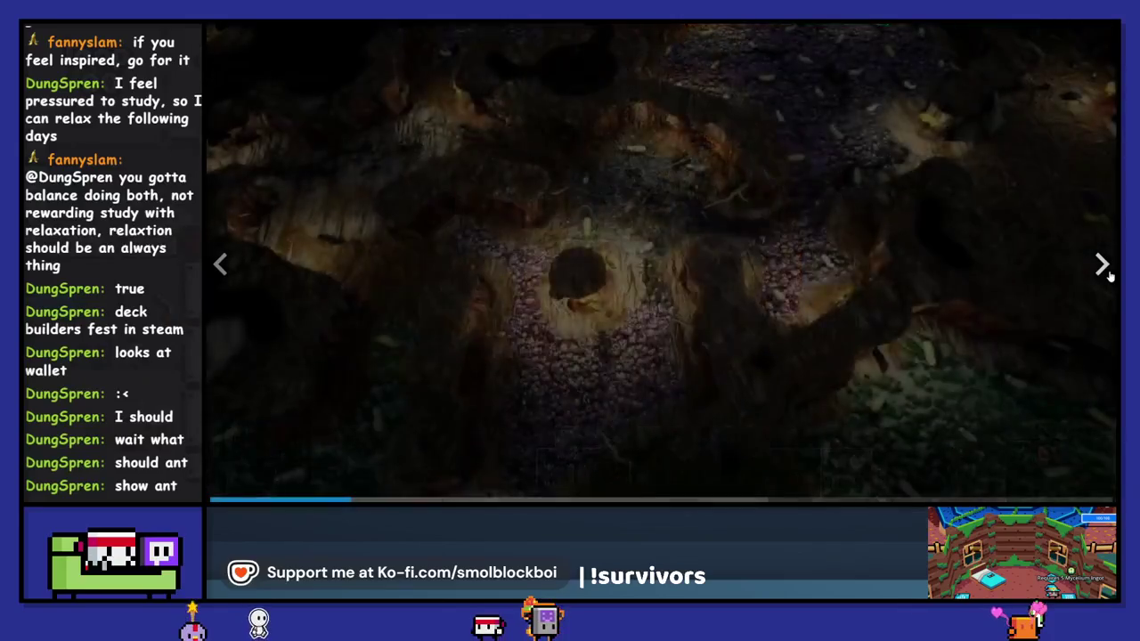
pyautogui.click(1109, 276)
pyautogui.click(1108, 276)
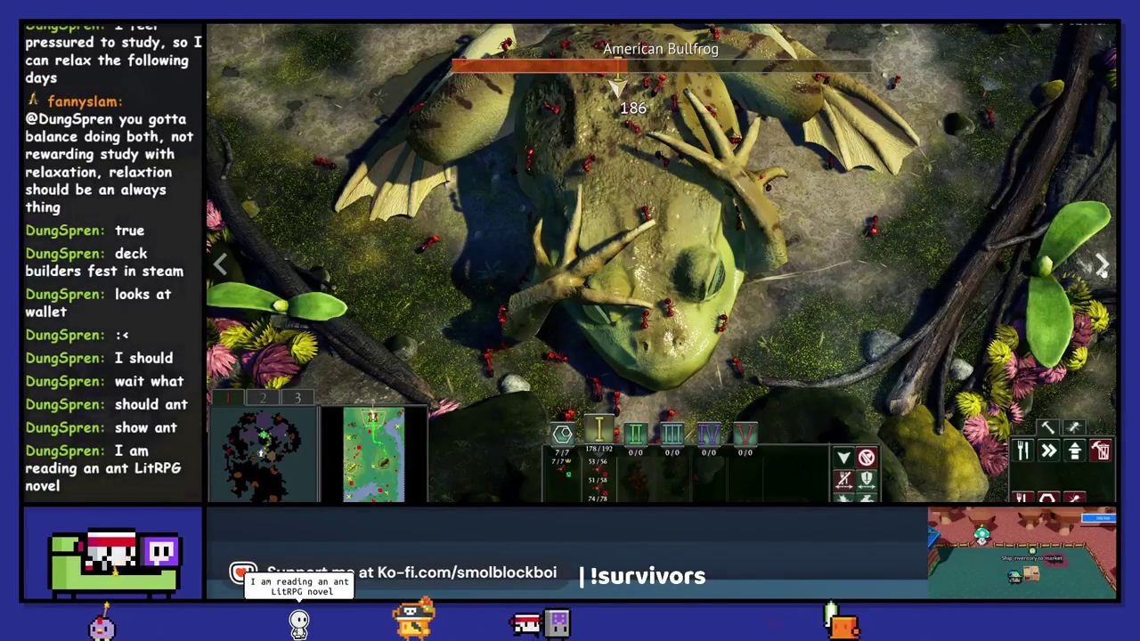
# Browse the last screenshots and close the enlarged viewer to return to the store page.
pyautogui.click(1102, 267)
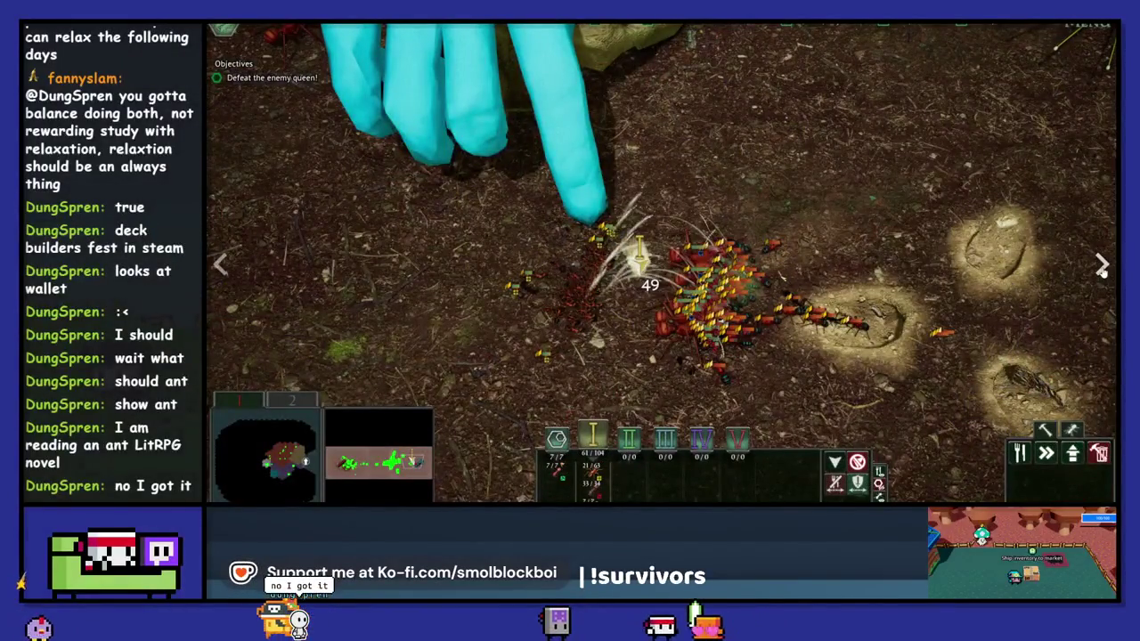
pyautogui.click(1103, 267)
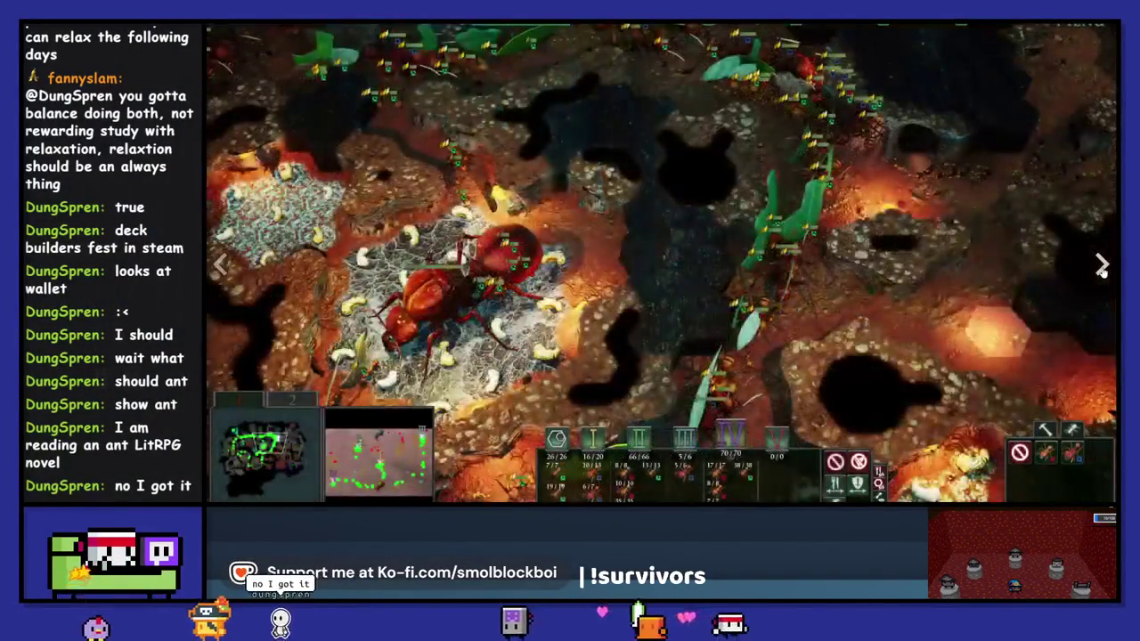
pyautogui.click(1102, 267)
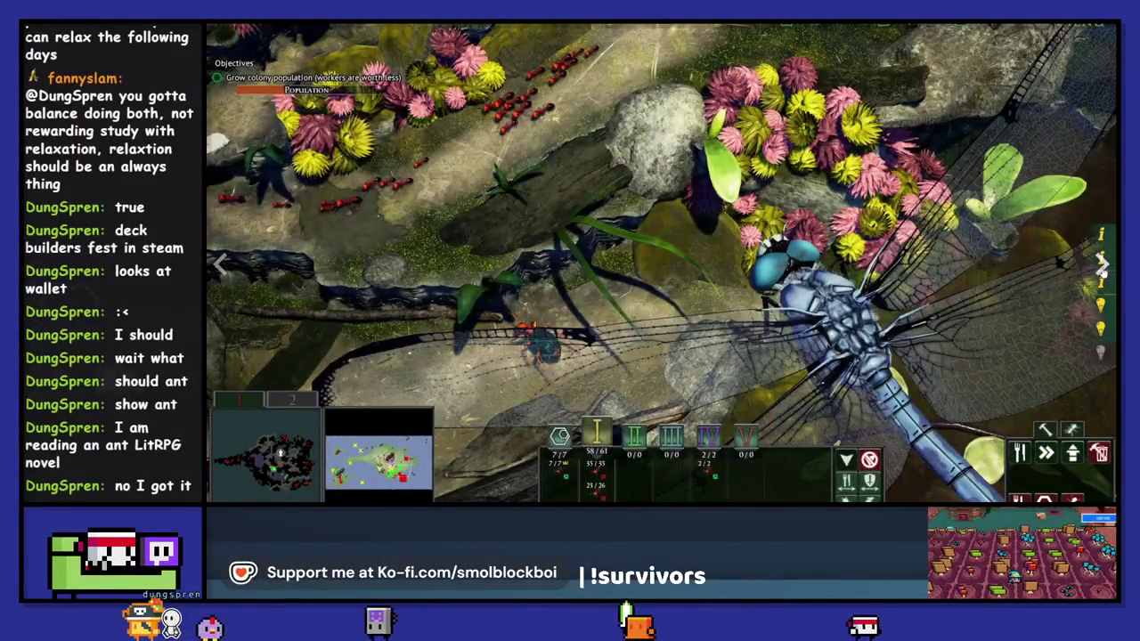
pyautogui.click(1102, 267)
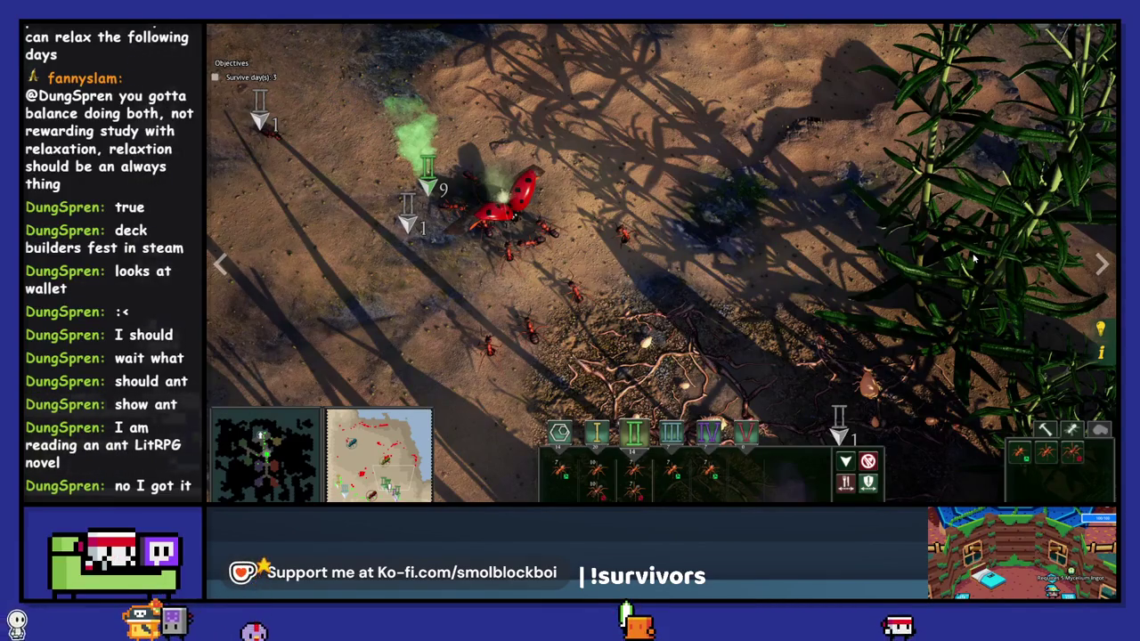
pyautogui.click(1101, 265)
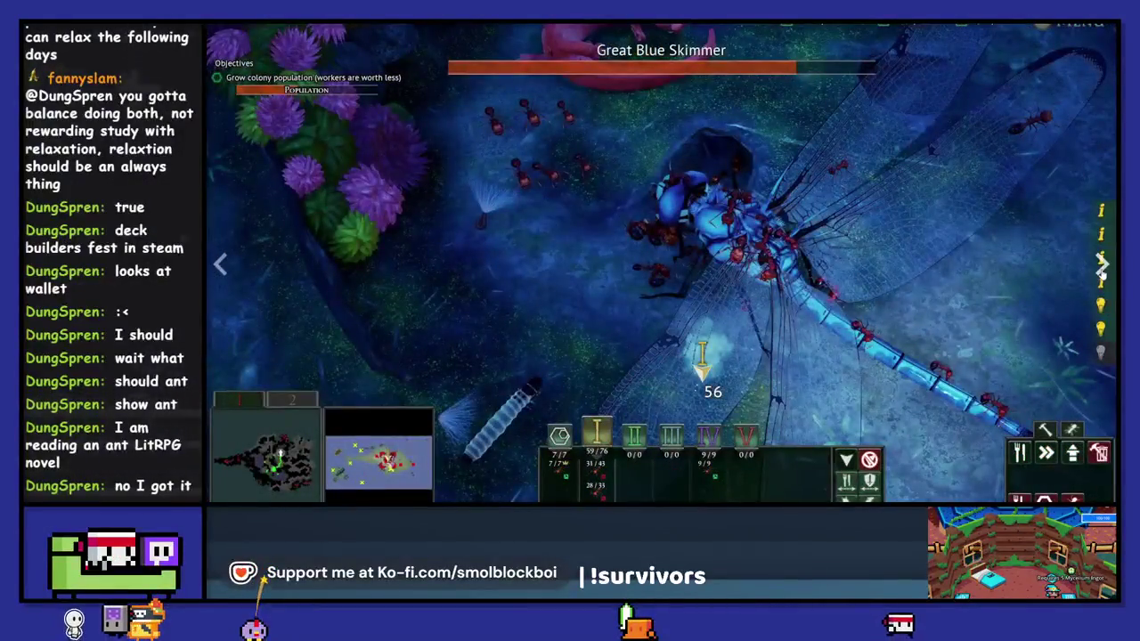
pyautogui.click(1101, 267)
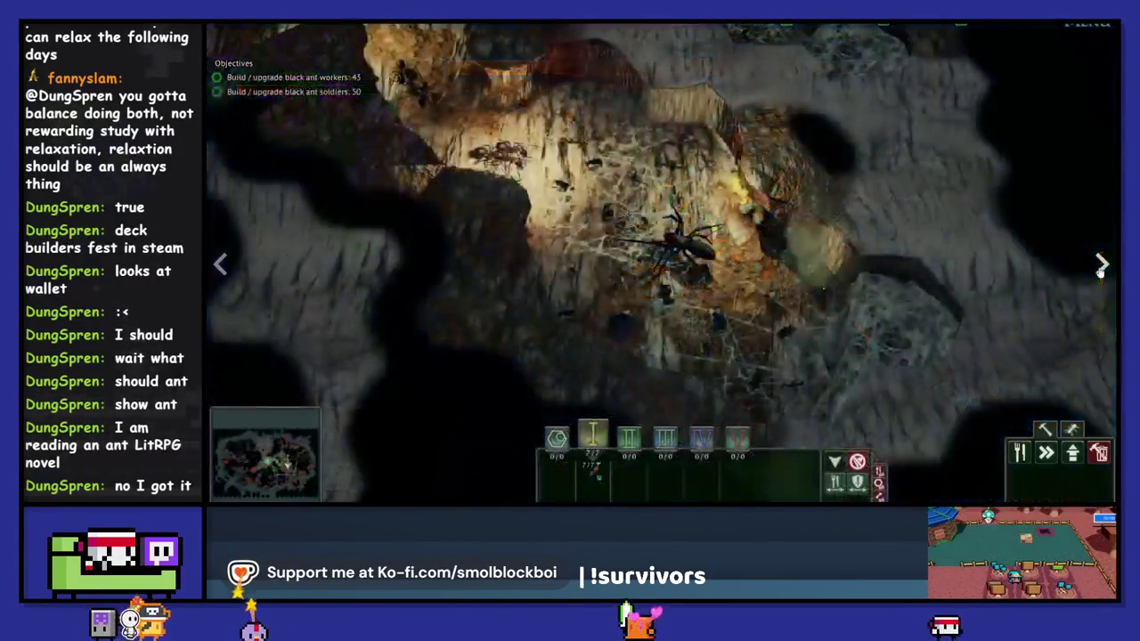
pyautogui.click(1101, 266)
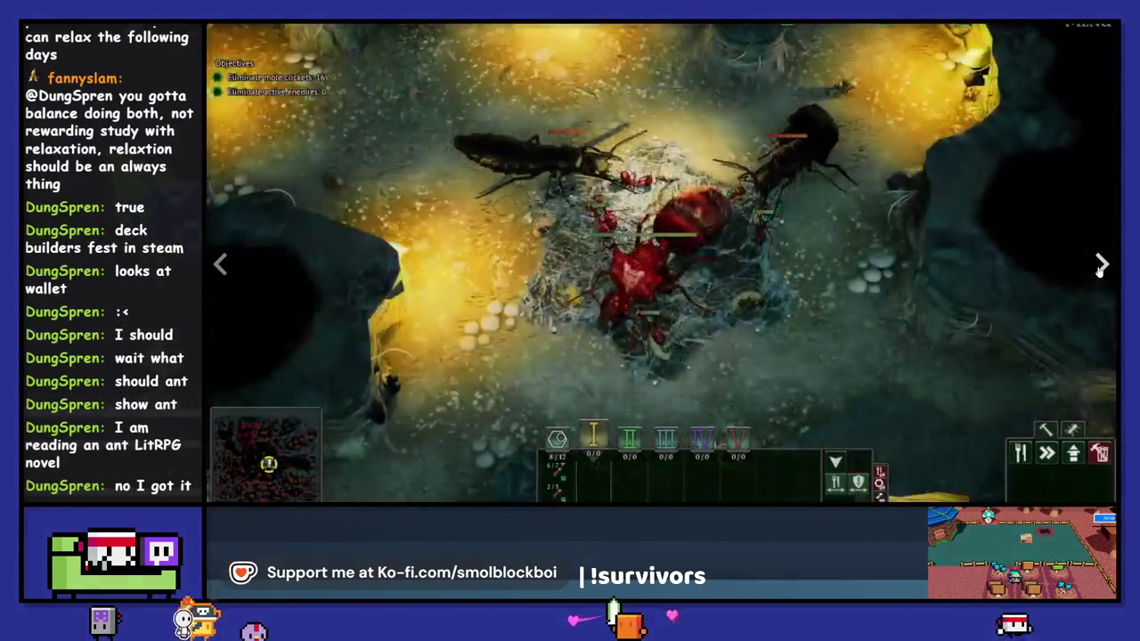
pyautogui.click(828, 303)
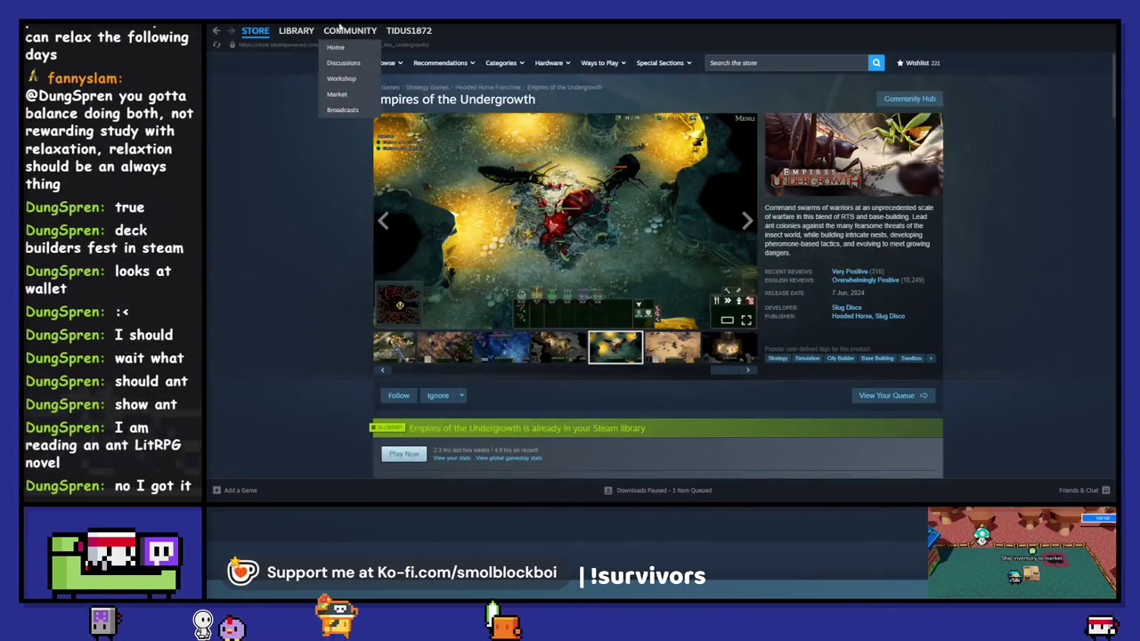
# Switch from Store to the Library home showing recent games like Aseprite and shapez 2.
pyautogui.click(295, 31)
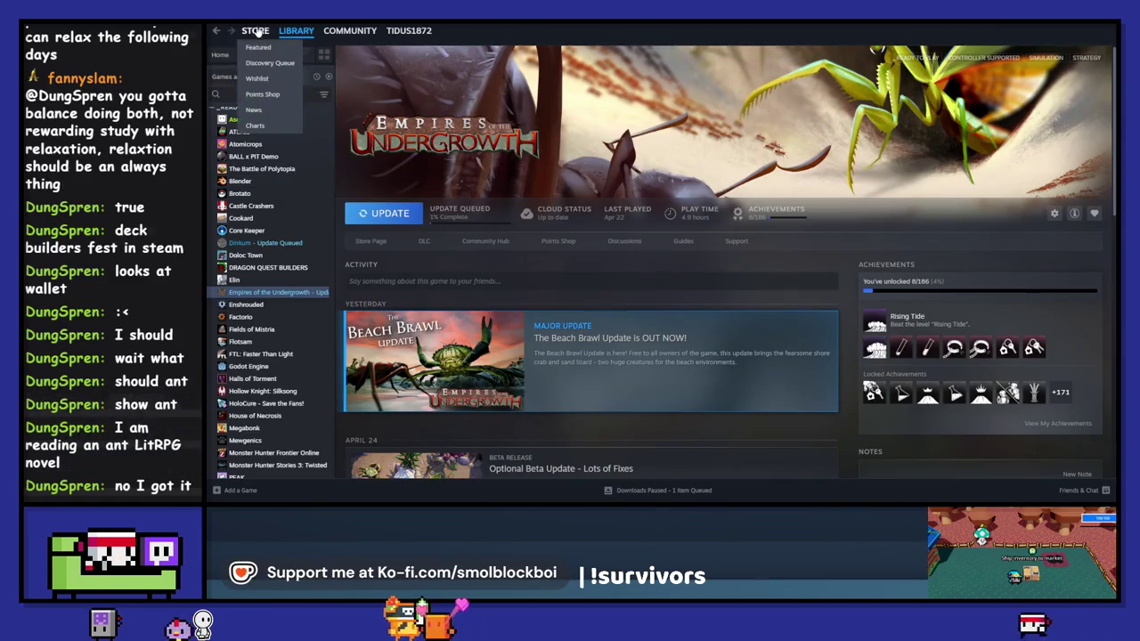
pyautogui.click(255, 30)
pyautogui.click(299, 31)
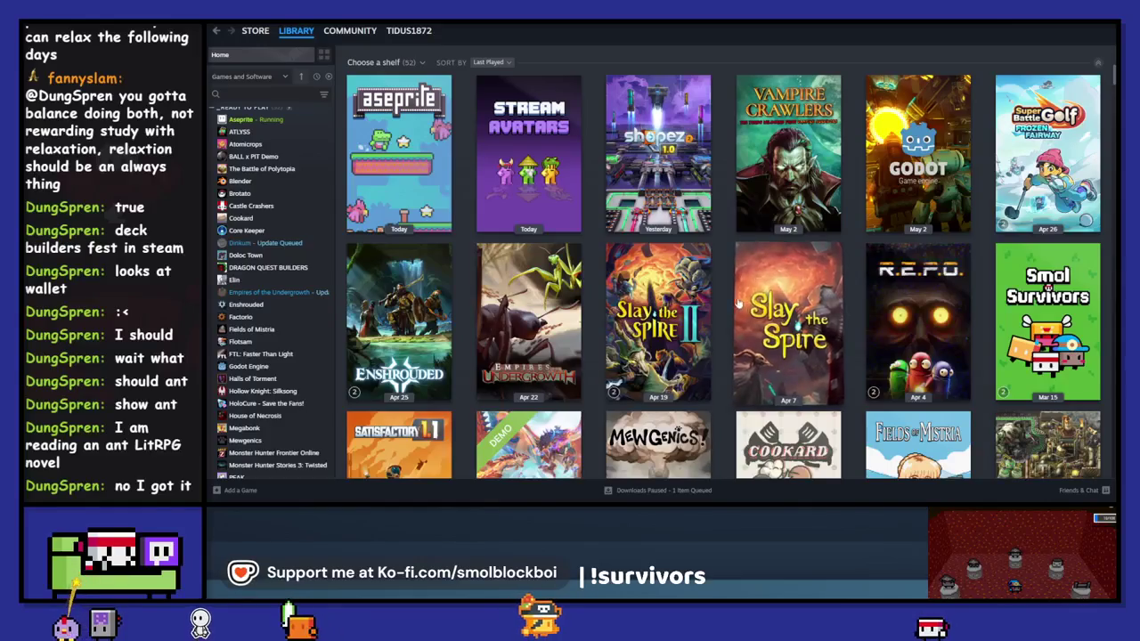
pyautogui.moveTo(662, 176)
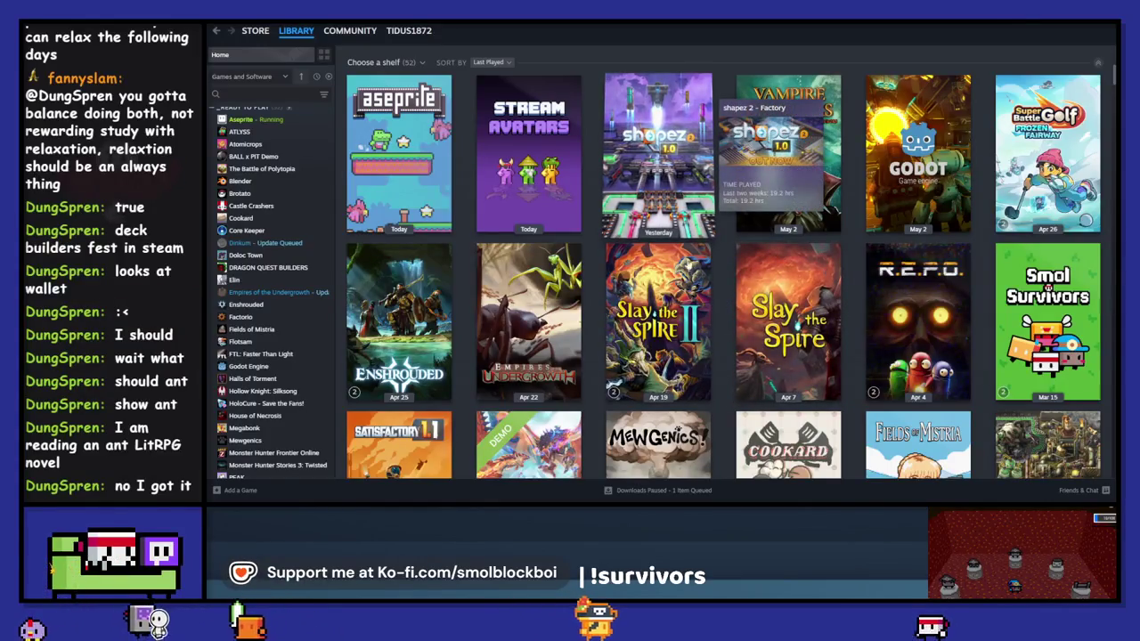
pyautogui.scroll(1, 679, 233)
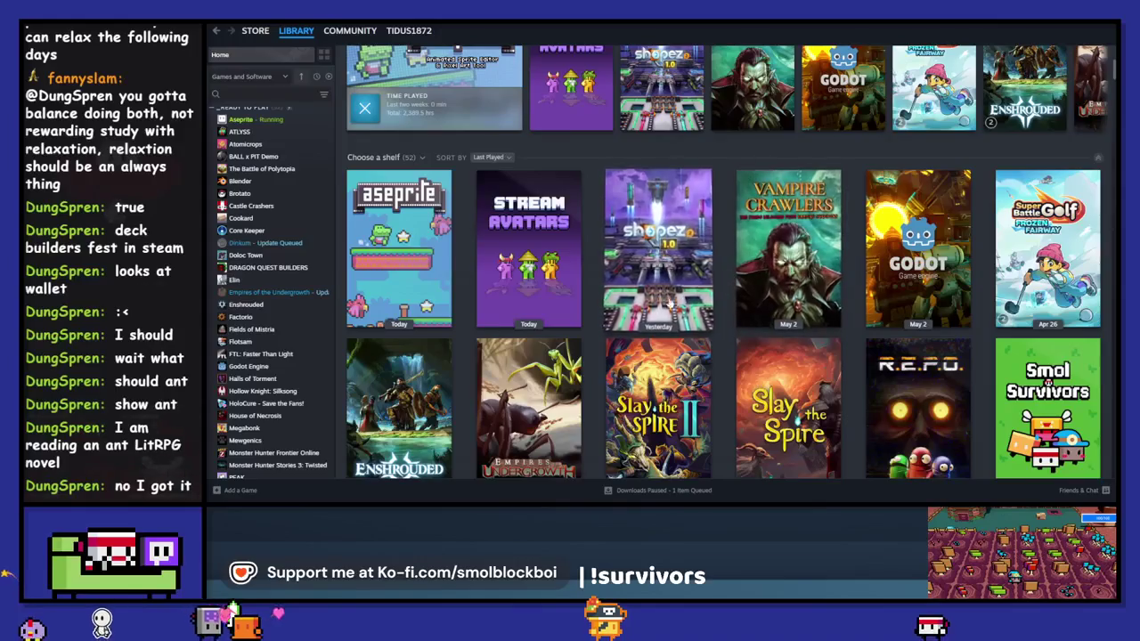
# Go to the shapez 2 library page and open its Time Control workshop item.
pyautogui.click(662, 292)
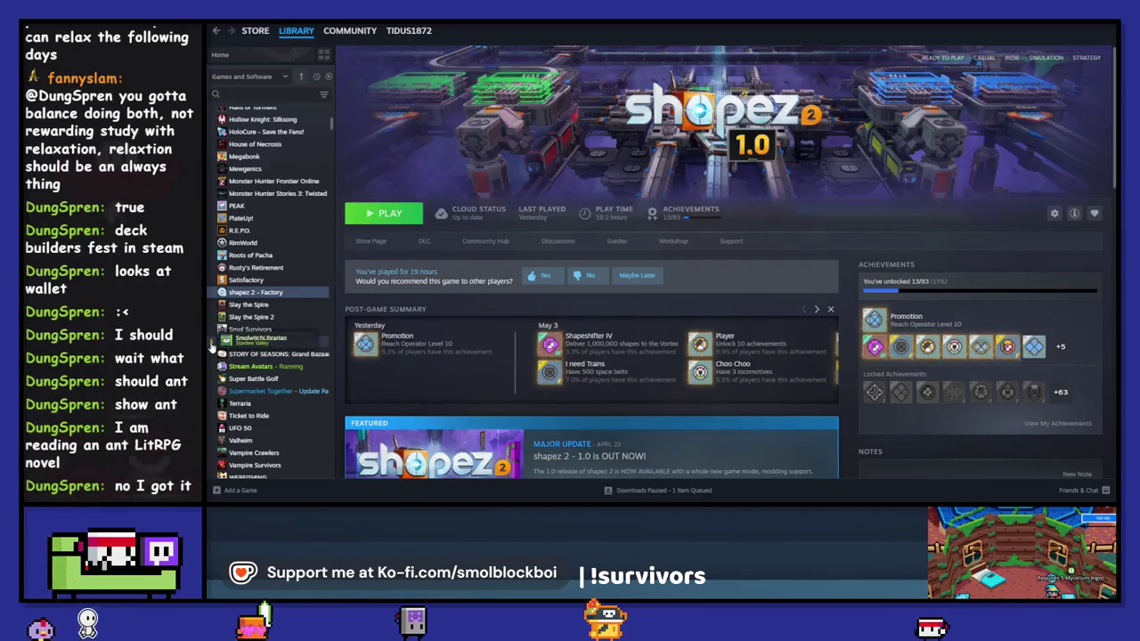
pyautogui.scroll(-3, 846, 356)
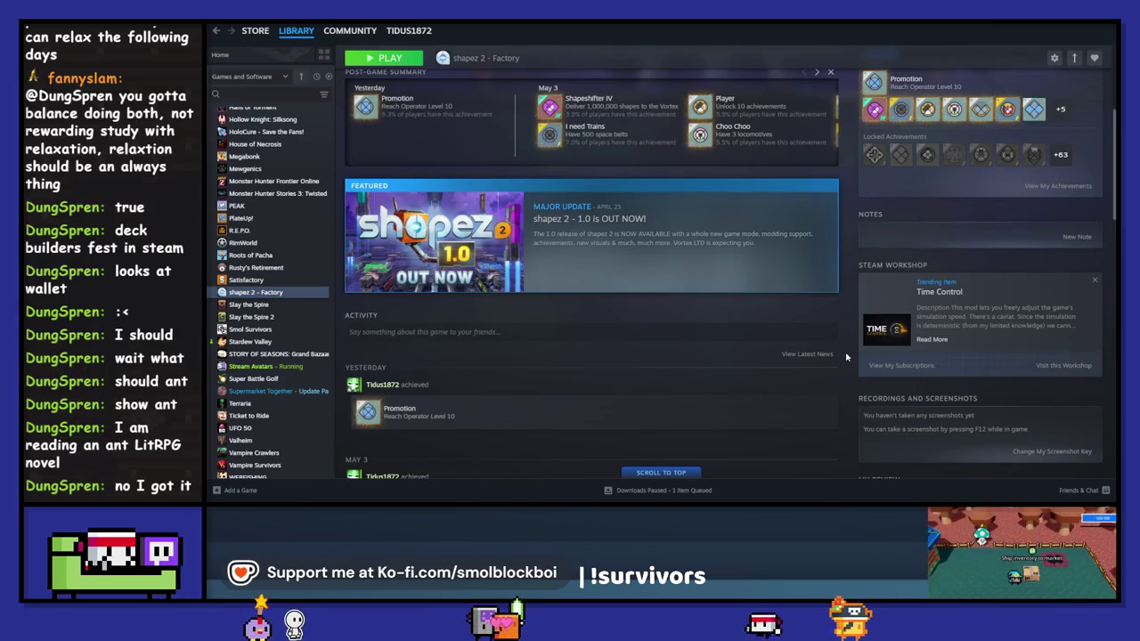
pyautogui.scroll(5, 846, 357)
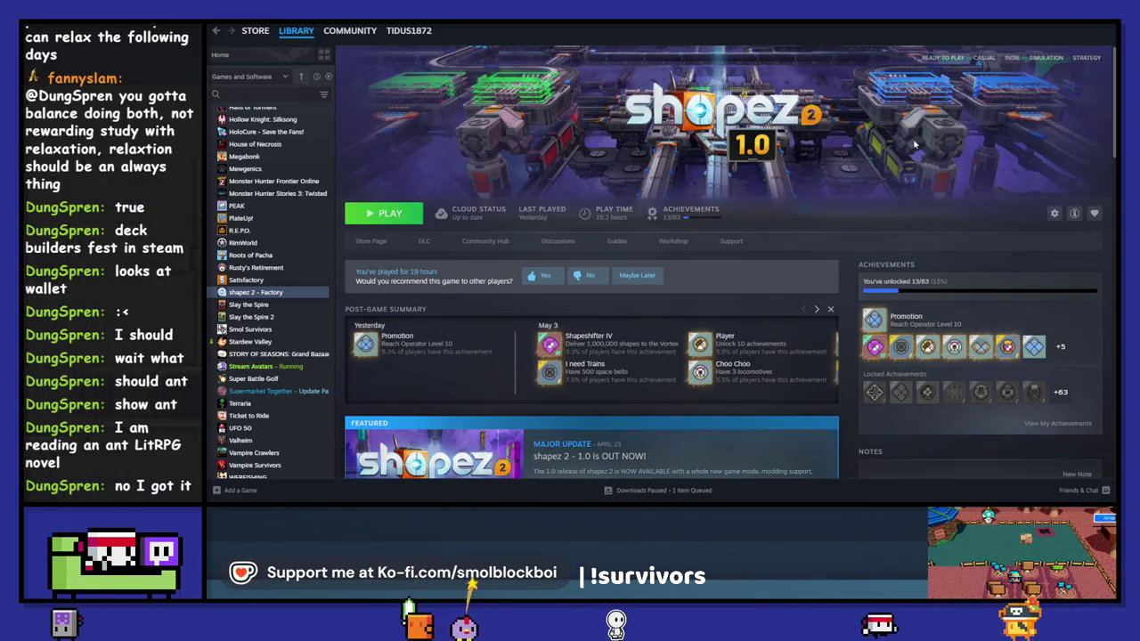
pyautogui.scroll(-3, 852, 333)
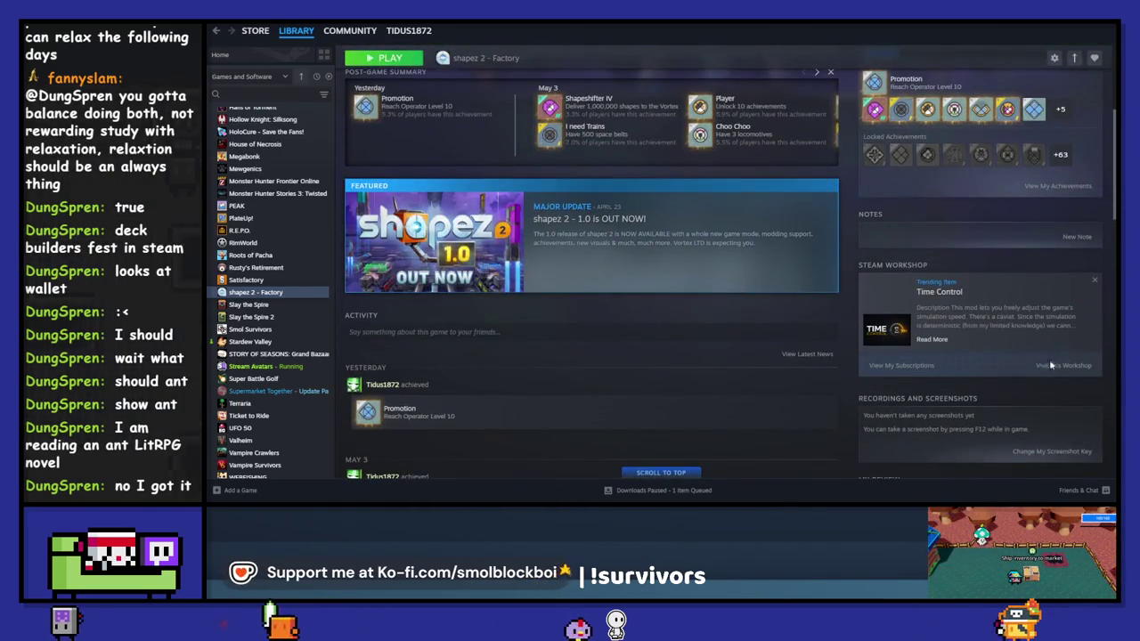
pyautogui.click(941, 296)
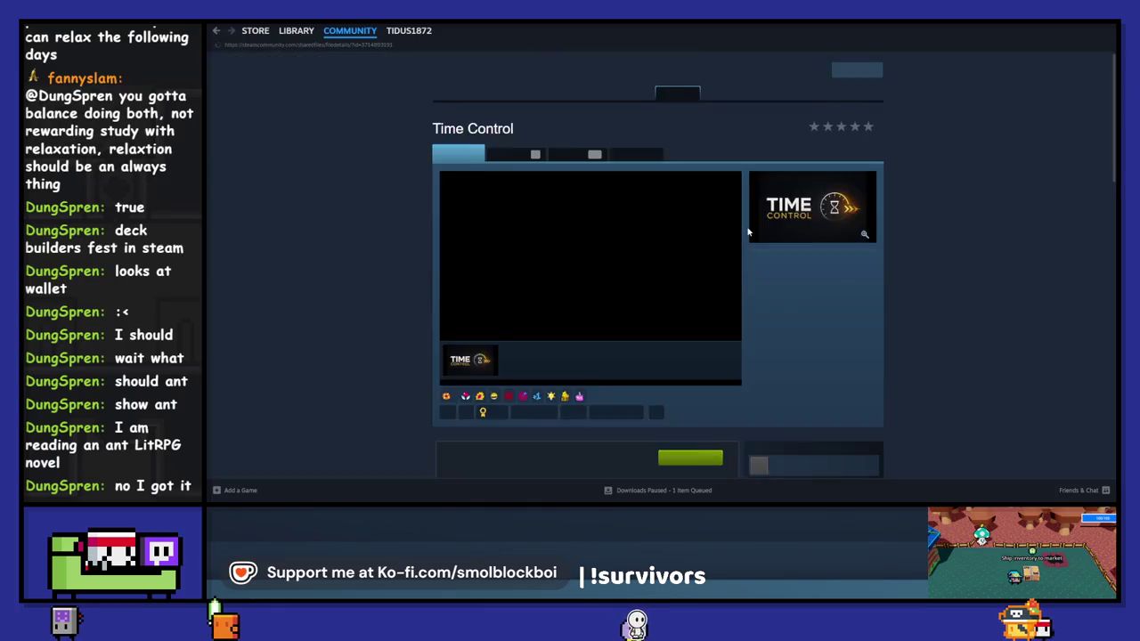
# Read through the Time Control mod's description and comments, then return to shapez 2.
pyautogui.scroll(-3, 405, 257)
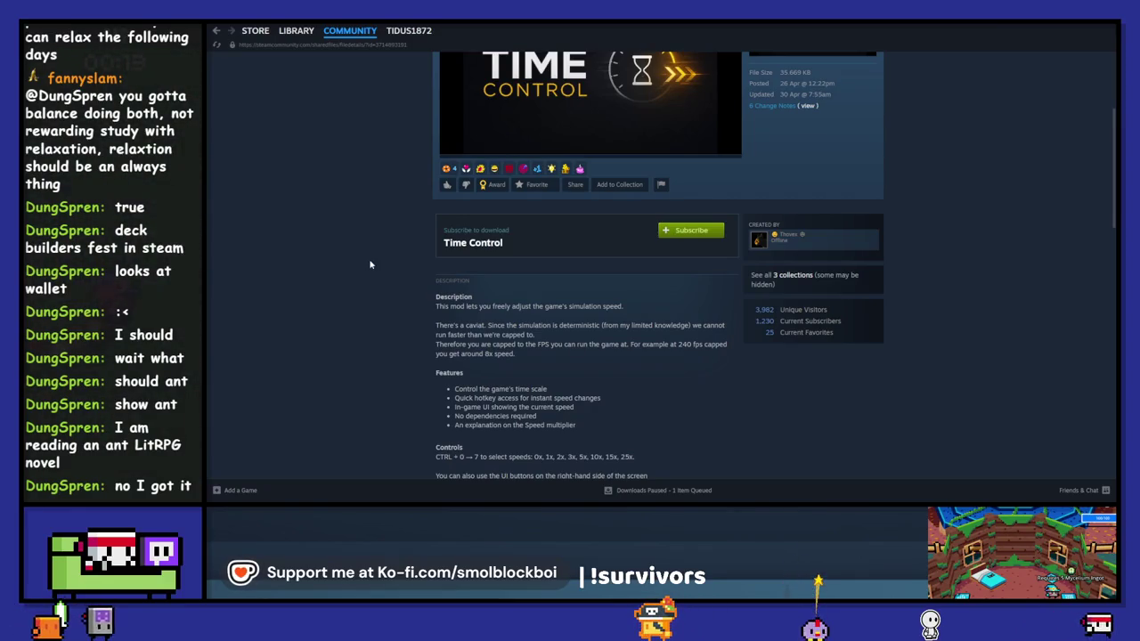
pyautogui.scroll(-3, 371, 265)
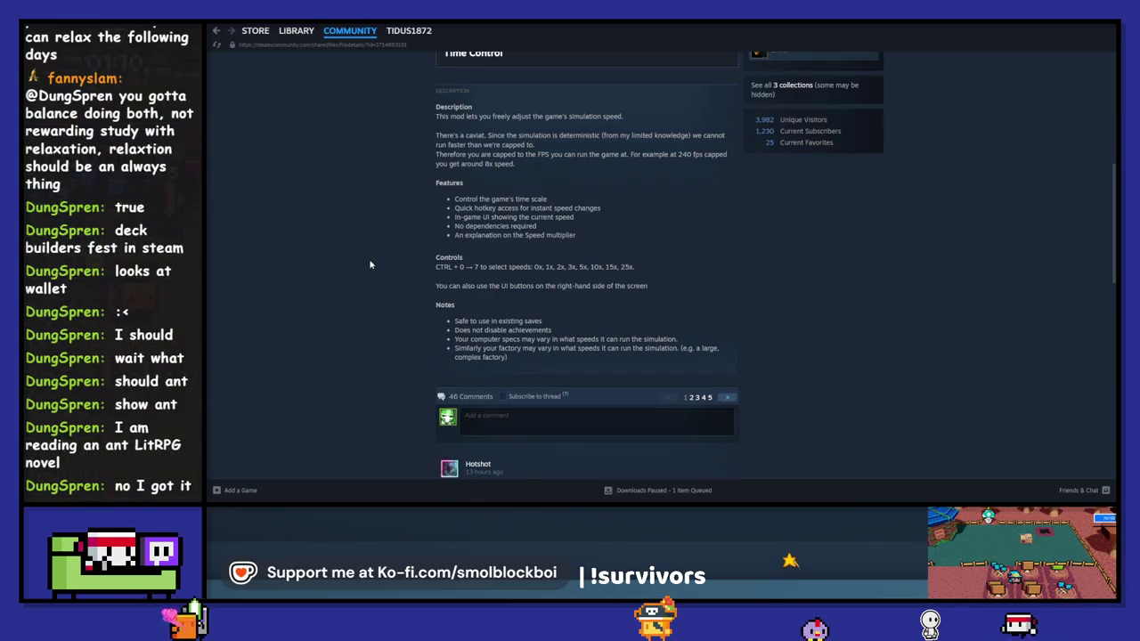
pyautogui.scroll(-1, 370, 264)
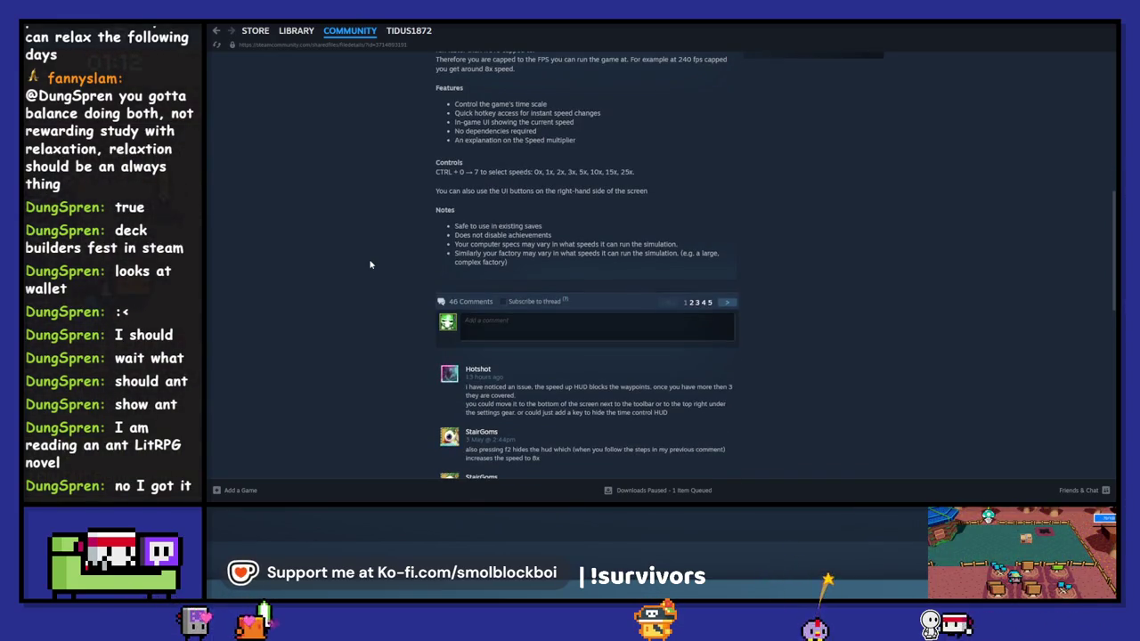
pyautogui.scroll(1, 370, 264)
pyautogui.scroll(3, 370, 265)
pyautogui.click(218, 33)
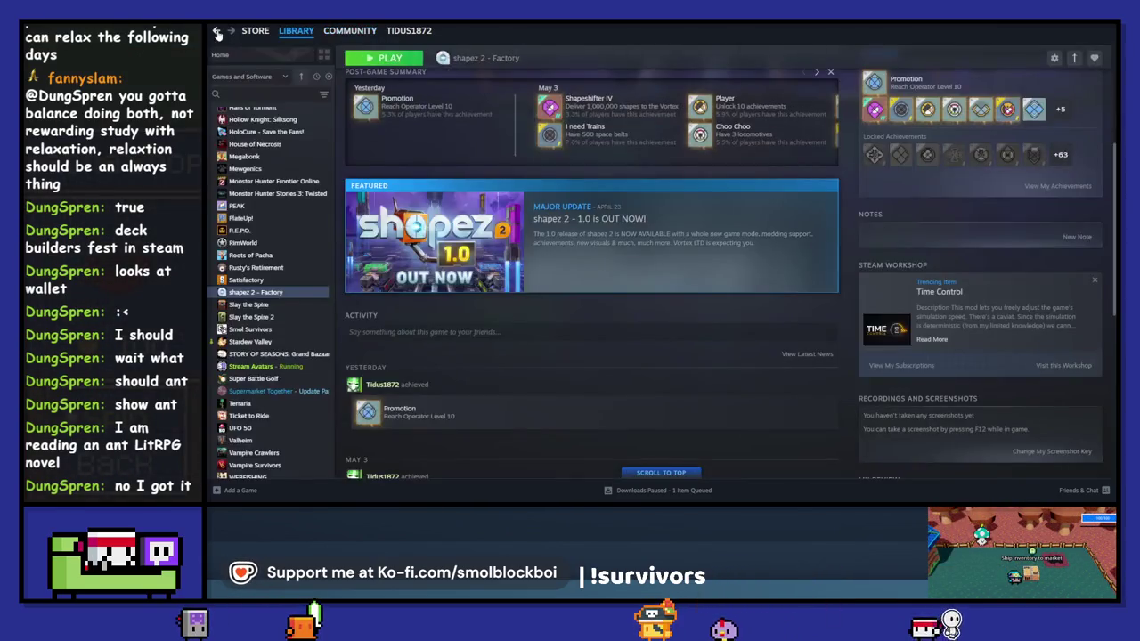
# Return to the Library home, scroll the cover grid, and open Core Keeper.
pyautogui.click(217, 33)
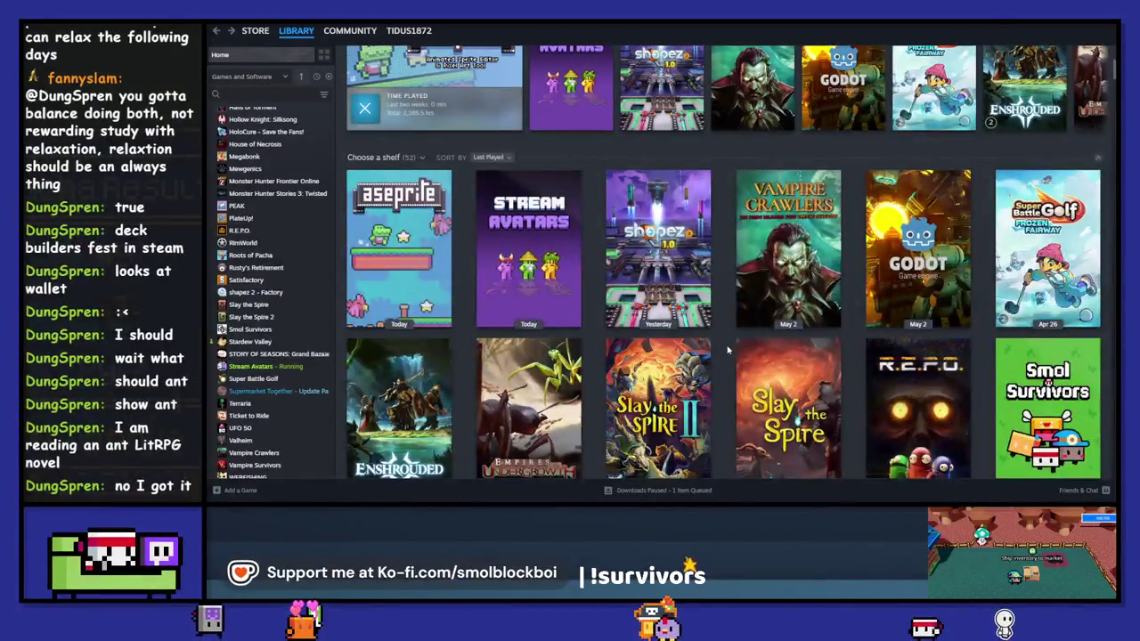
pyautogui.scroll(-3, 727, 350)
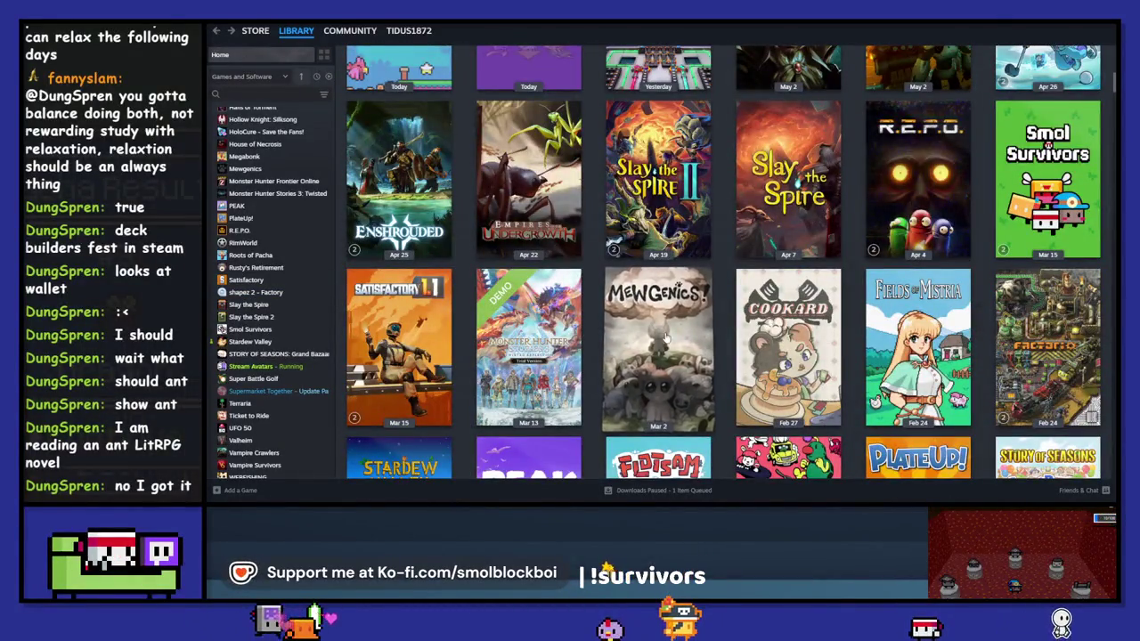
pyautogui.moveTo(666, 335)
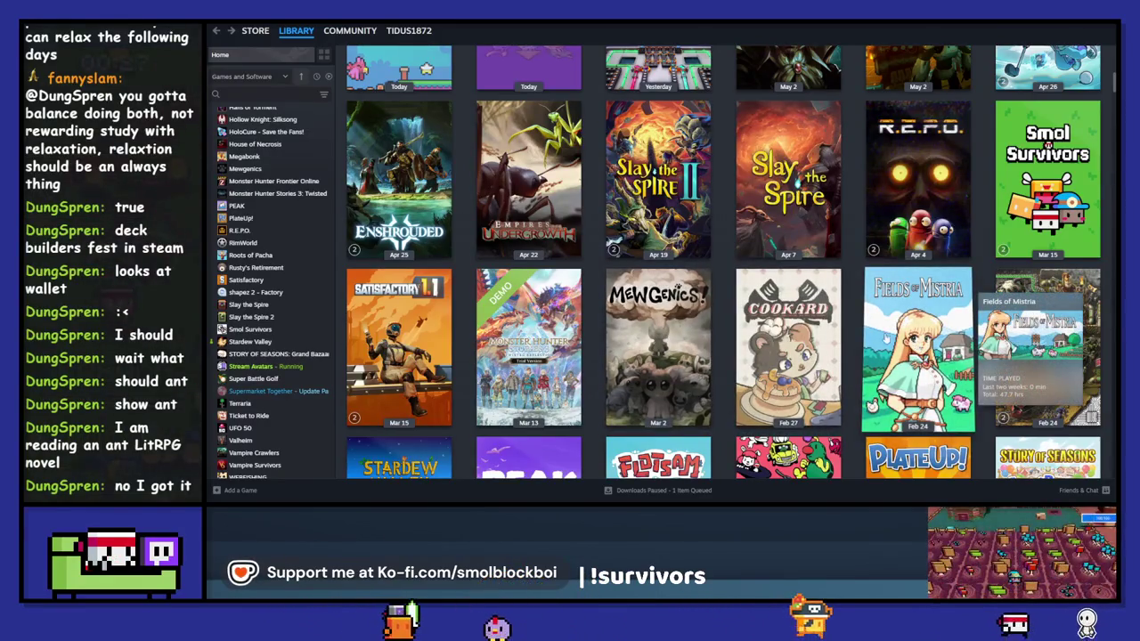
pyautogui.scroll(-2, 847, 323)
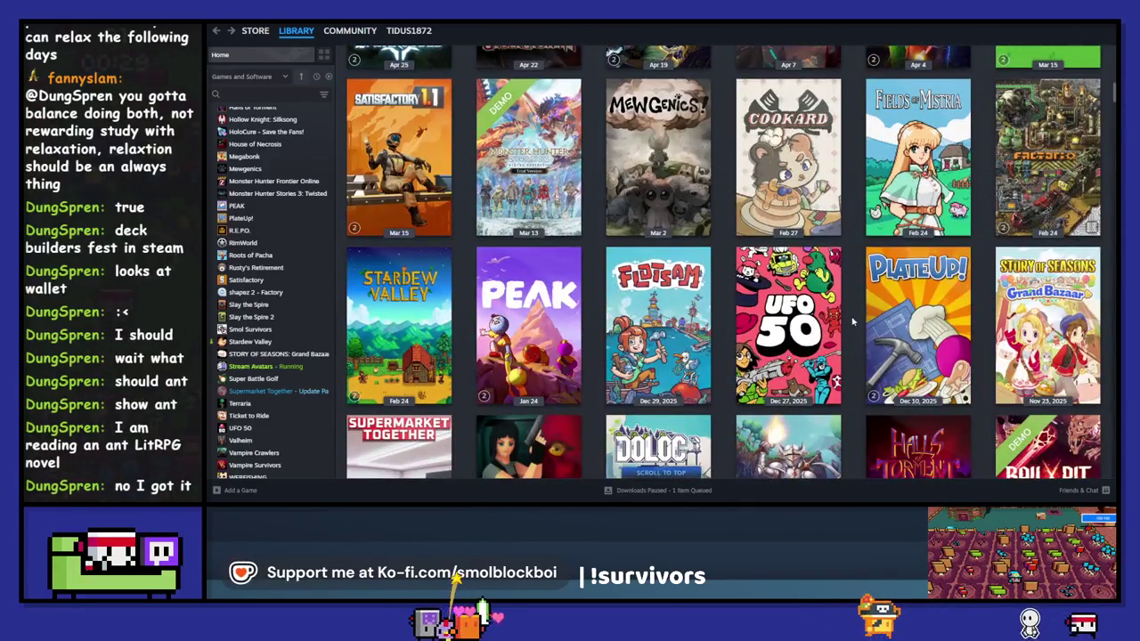
pyautogui.scroll(-2, 852, 324)
pyautogui.moveTo(547, 207)
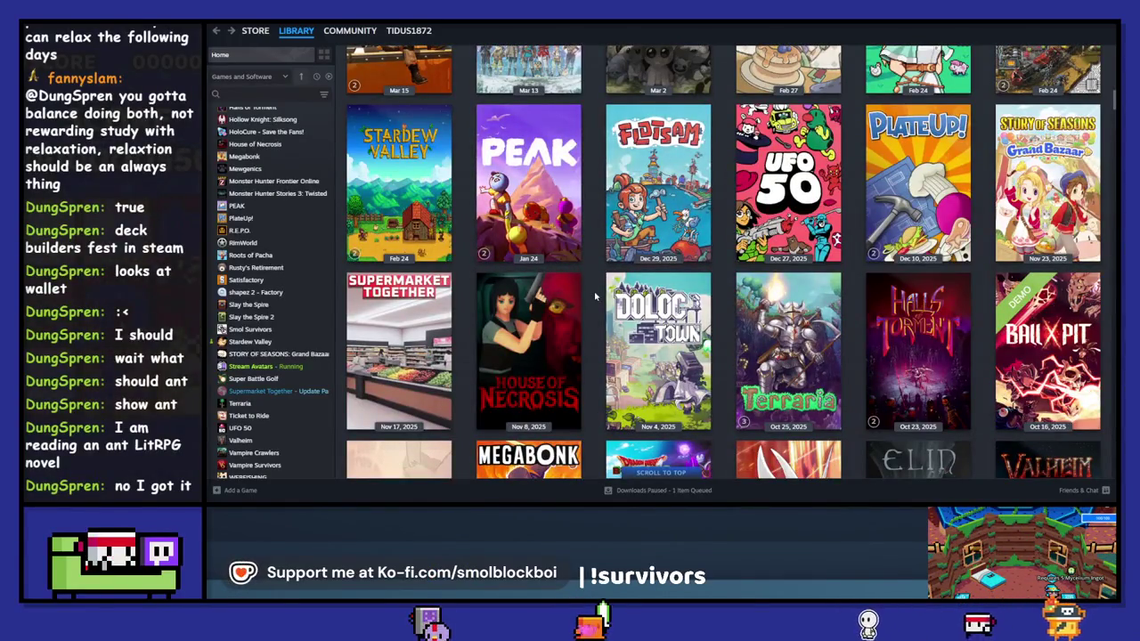
pyautogui.scroll(-2, 594, 296)
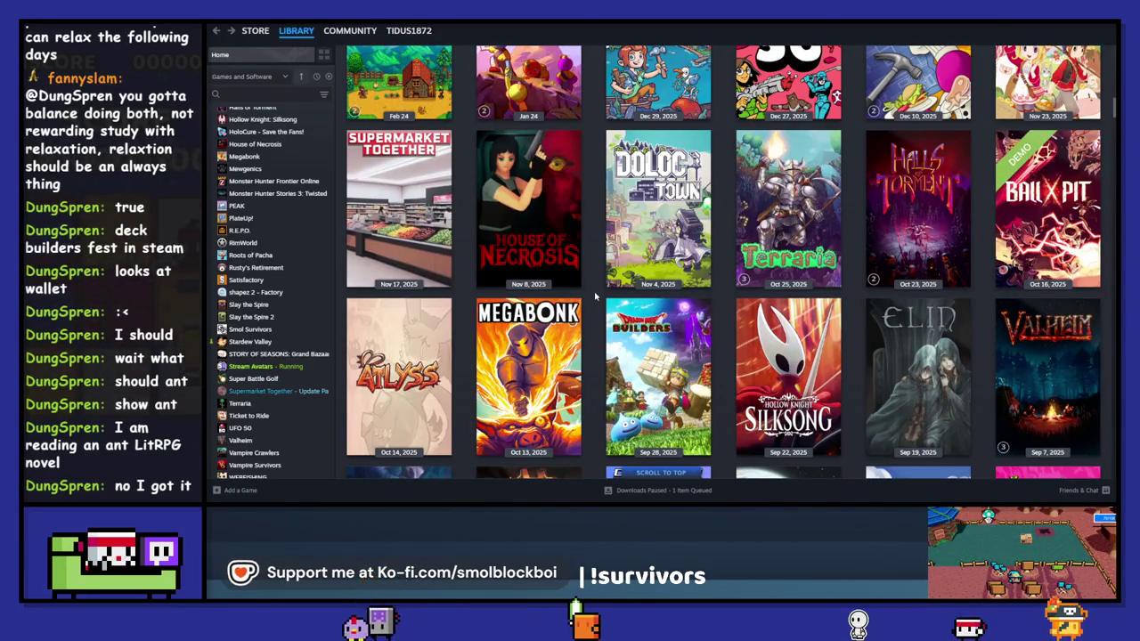
pyautogui.scroll(-2, 595, 296)
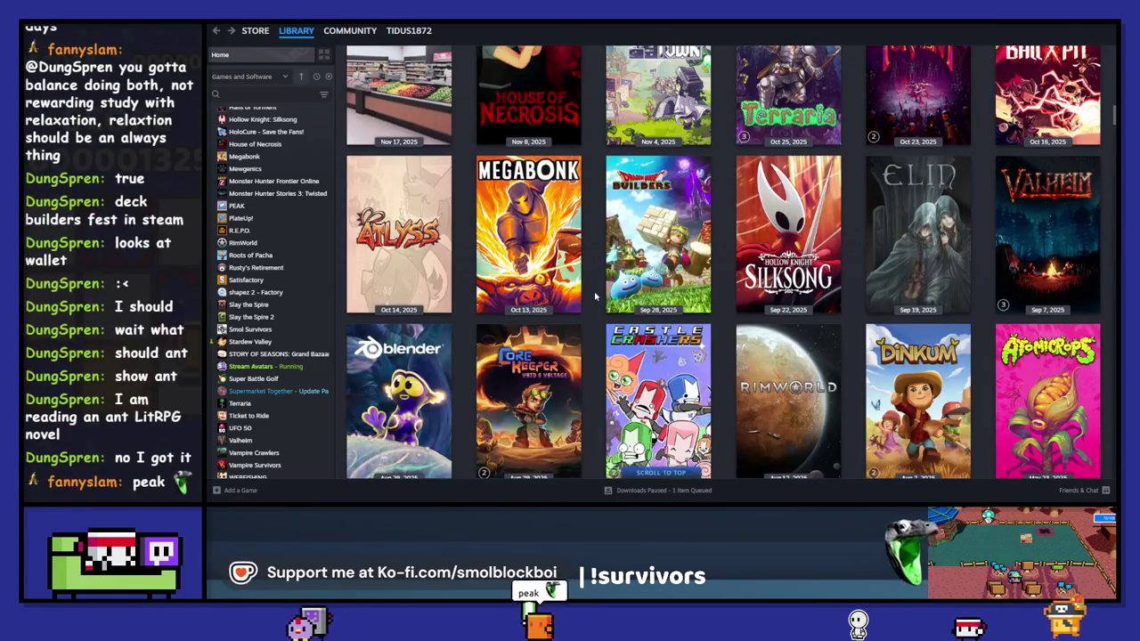
pyautogui.scroll(-3, 595, 296)
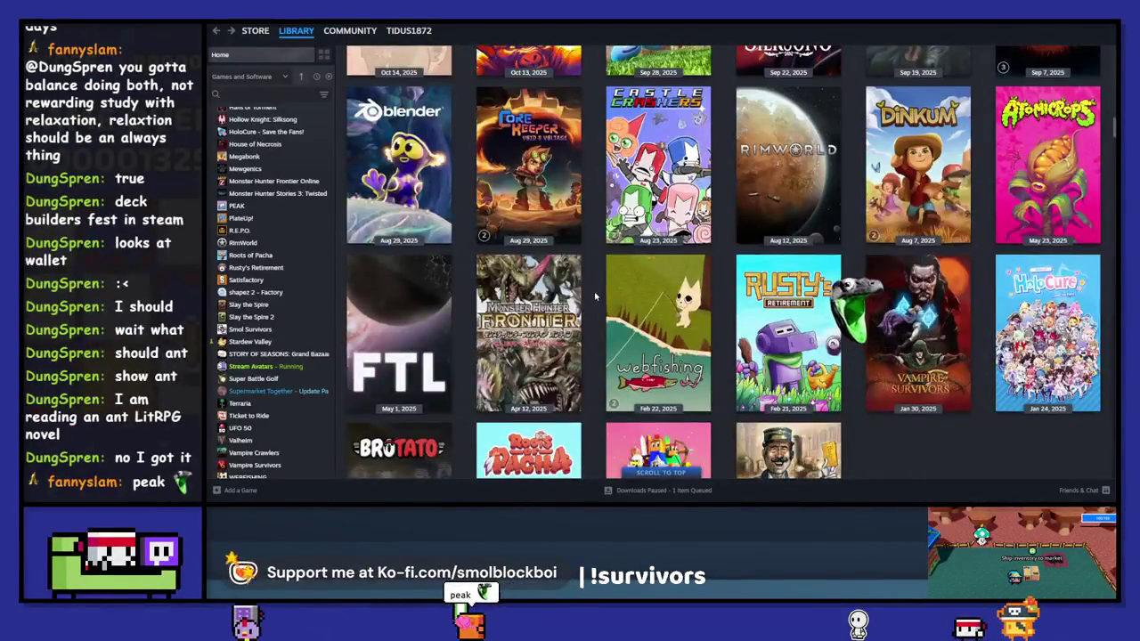
pyautogui.click(565, 180)
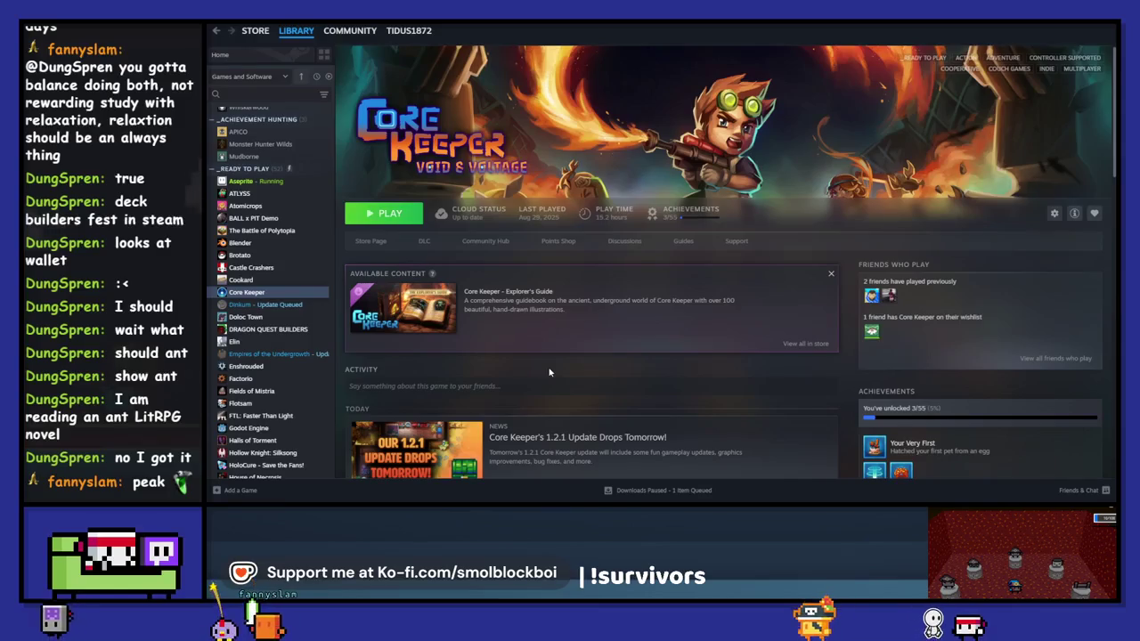
# Read the Core Keeper 1.2.1 update news article, then close it.
pyautogui.scroll(-1, 549, 372)
pyautogui.scroll(-3, 549, 372)
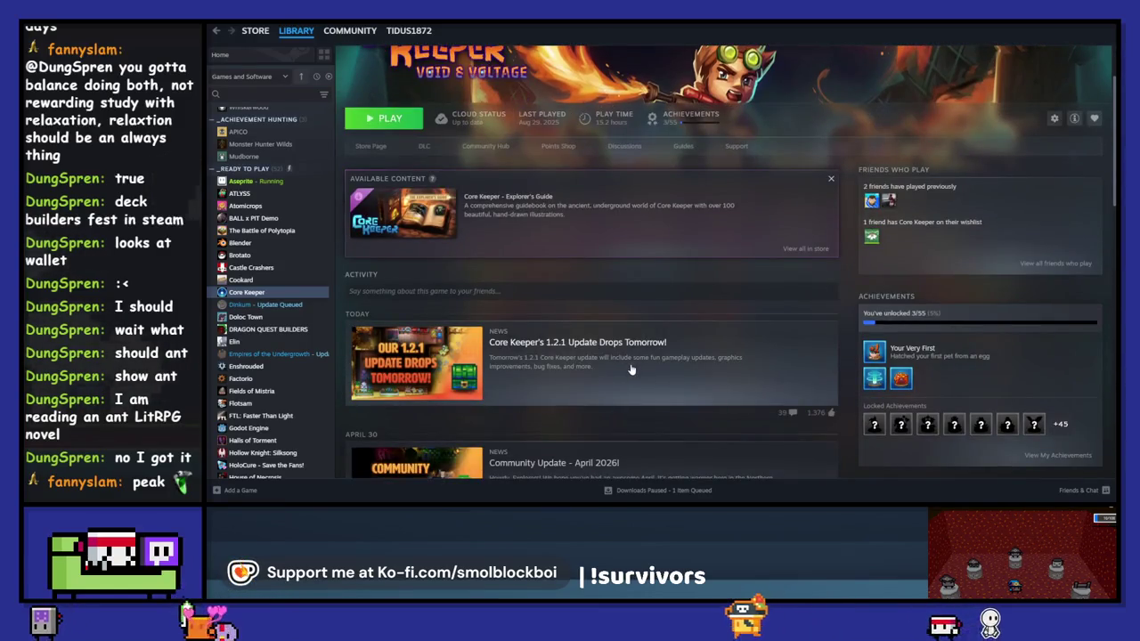
pyautogui.click(630, 368)
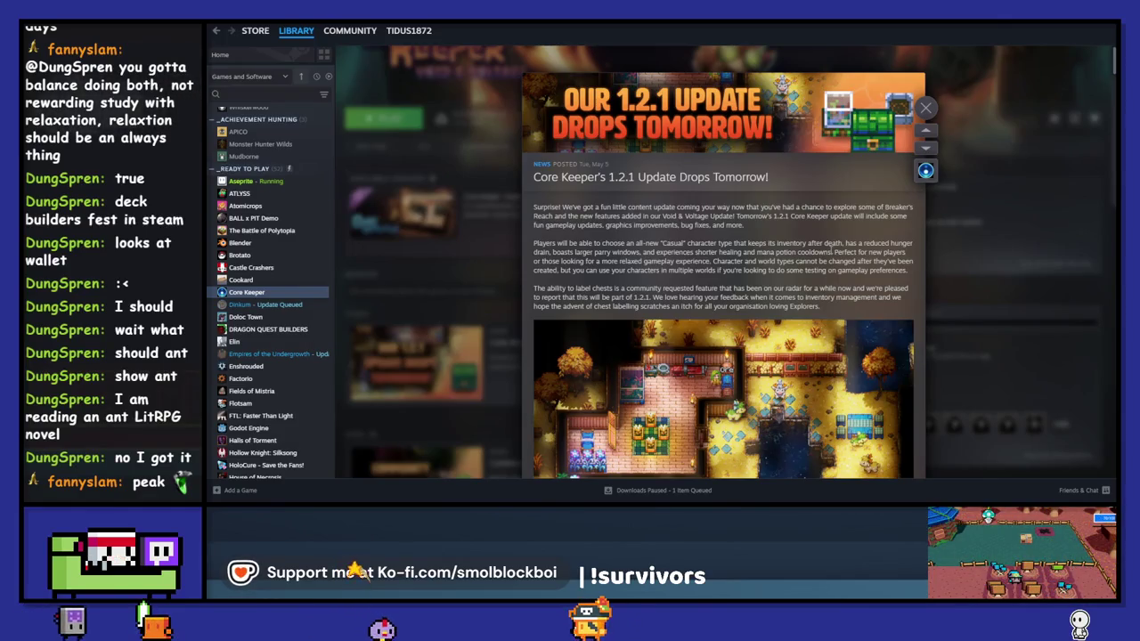
pyautogui.scroll(-3, 832, 245)
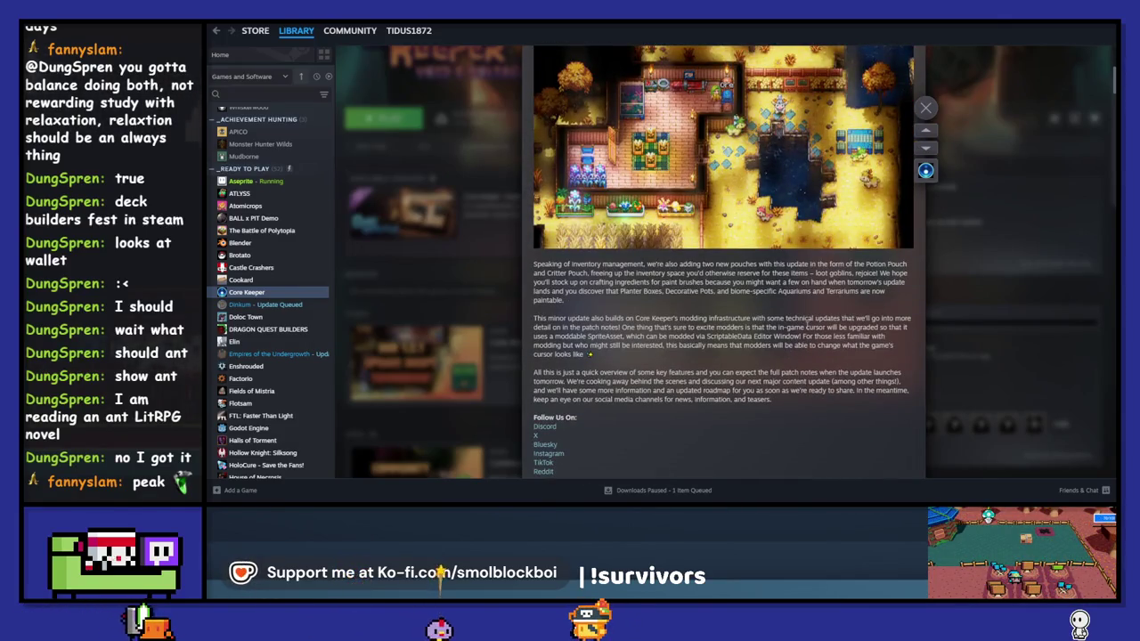
pyautogui.scroll(-7, 815, 305)
pyautogui.scroll(8, 815, 306)
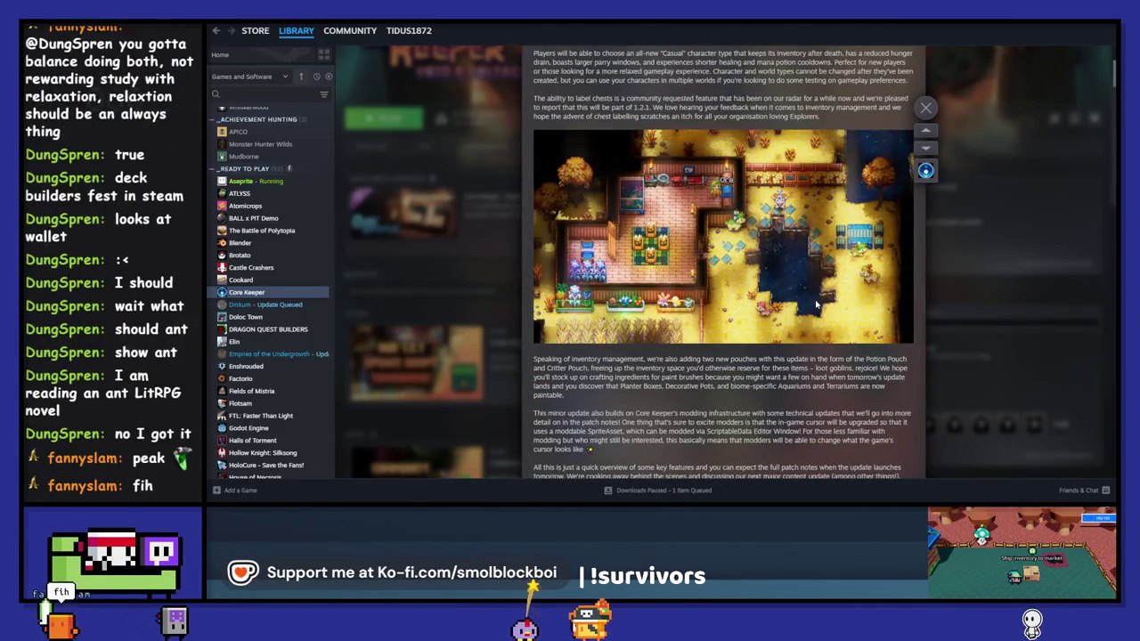
pyautogui.click(925, 108)
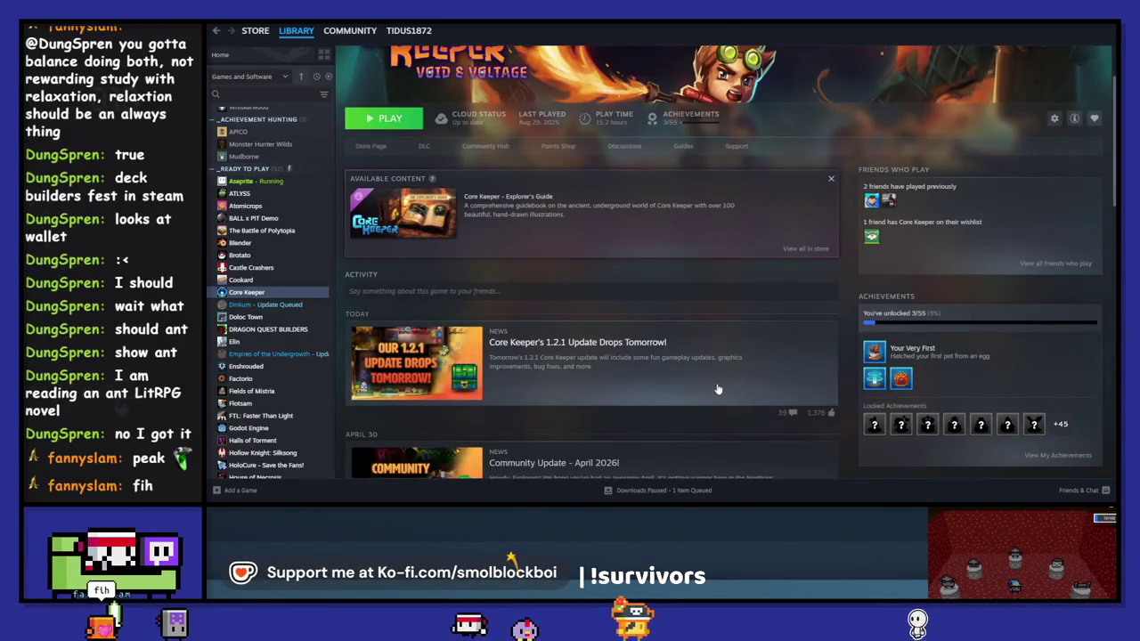
pyautogui.moveTo(875, 358)
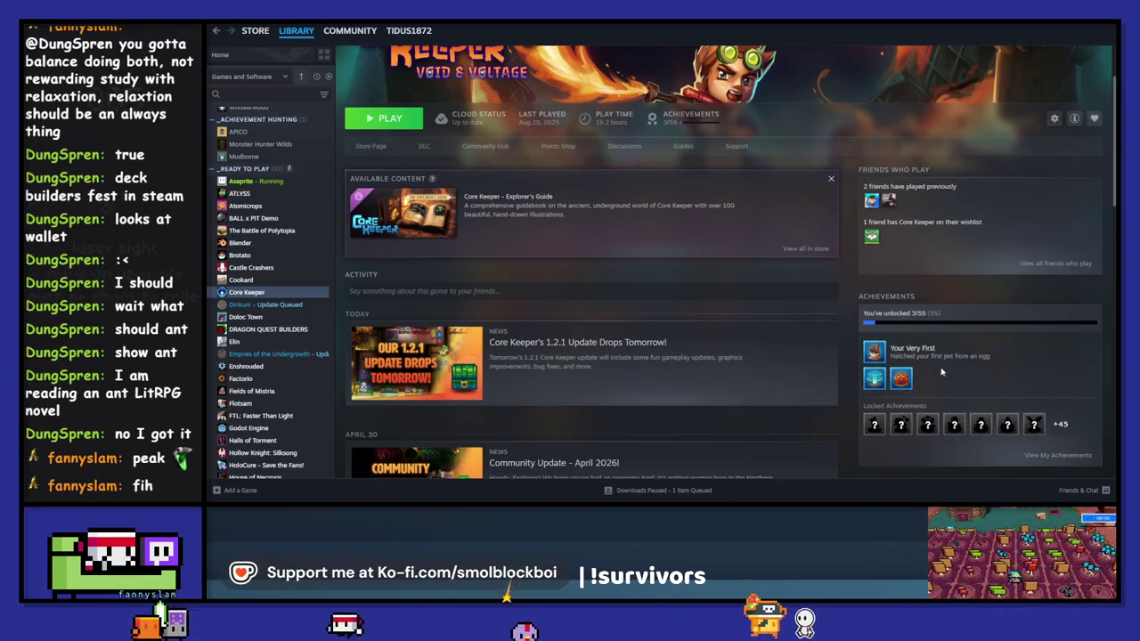
pyautogui.moveTo(903, 382)
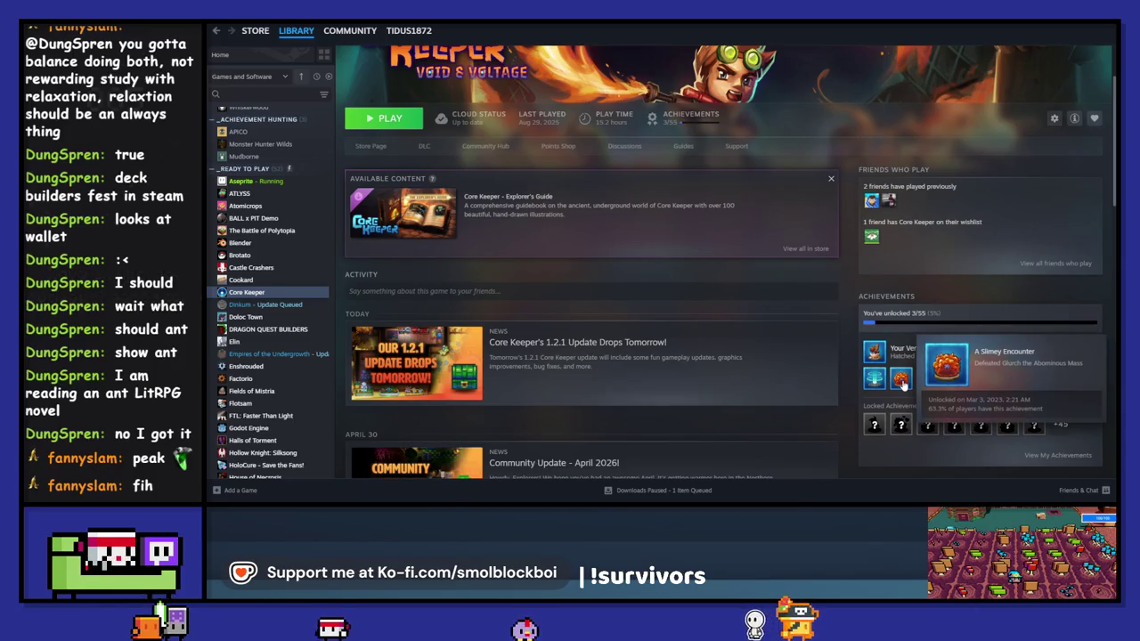
pyautogui.scroll(2, 849, 352)
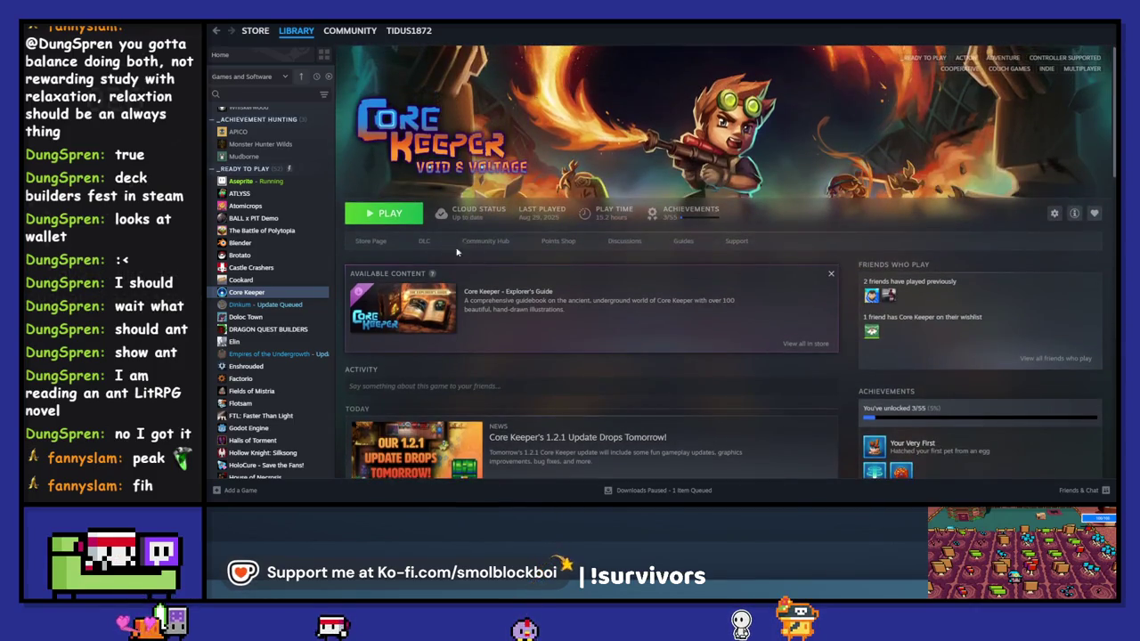
# Go back to the library grid, scroll to the top, and open Enshrouded.
pyautogui.click(294, 32)
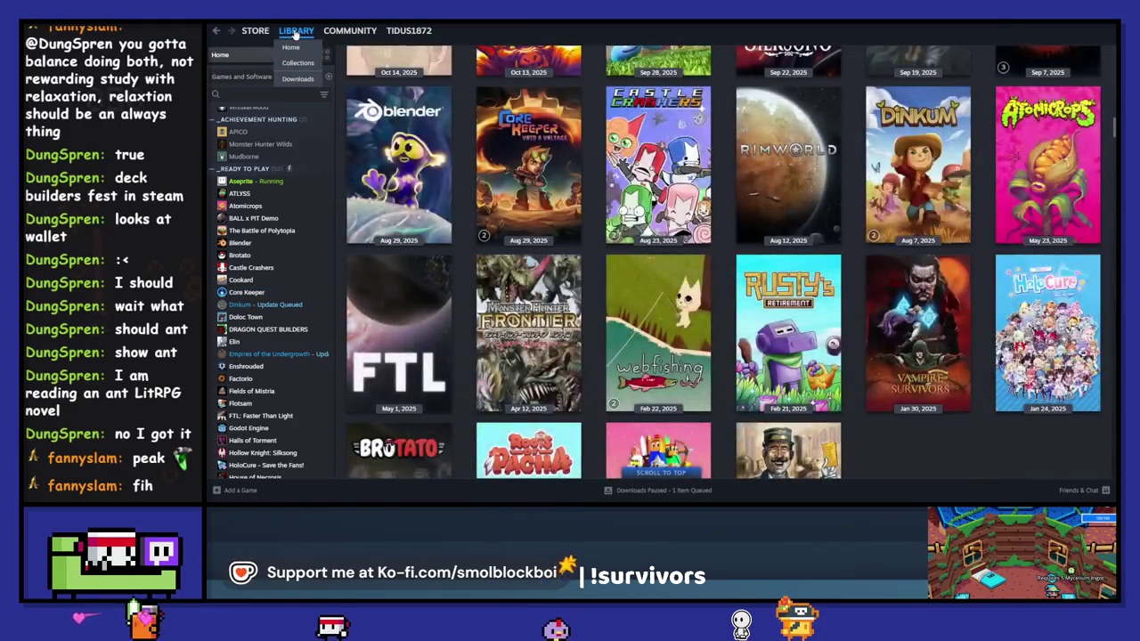
pyautogui.scroll(-2, 595, 343)
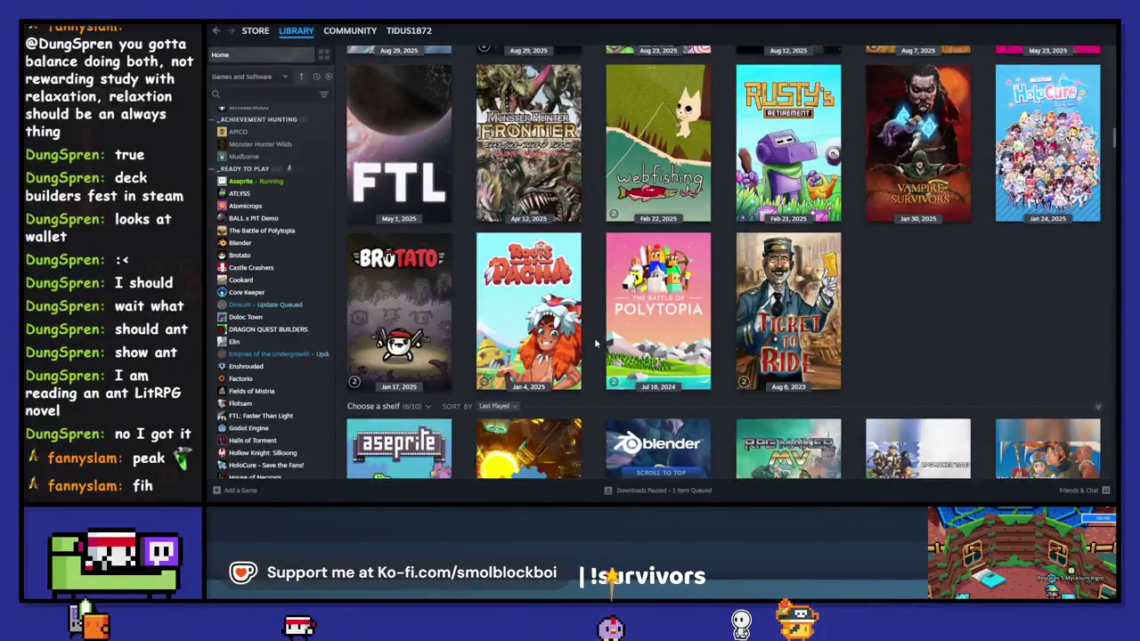
pyautogui.scroll(8, 595, 343)
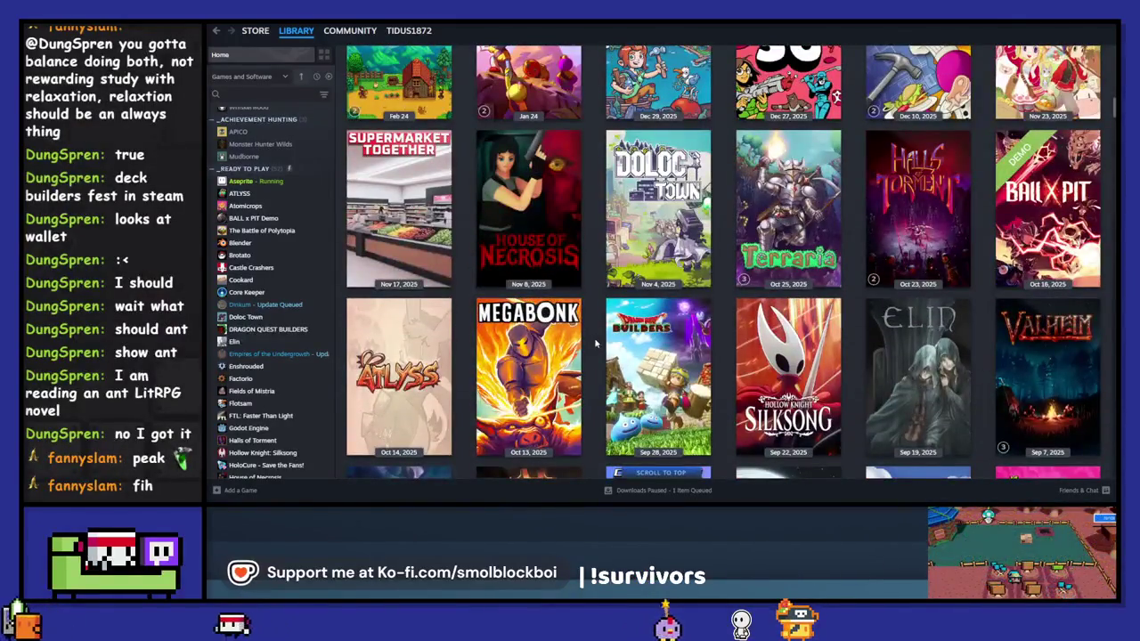
pyautogui.scroll(3, 596, 343)
pyautogui.scroll(10, 596, 343)
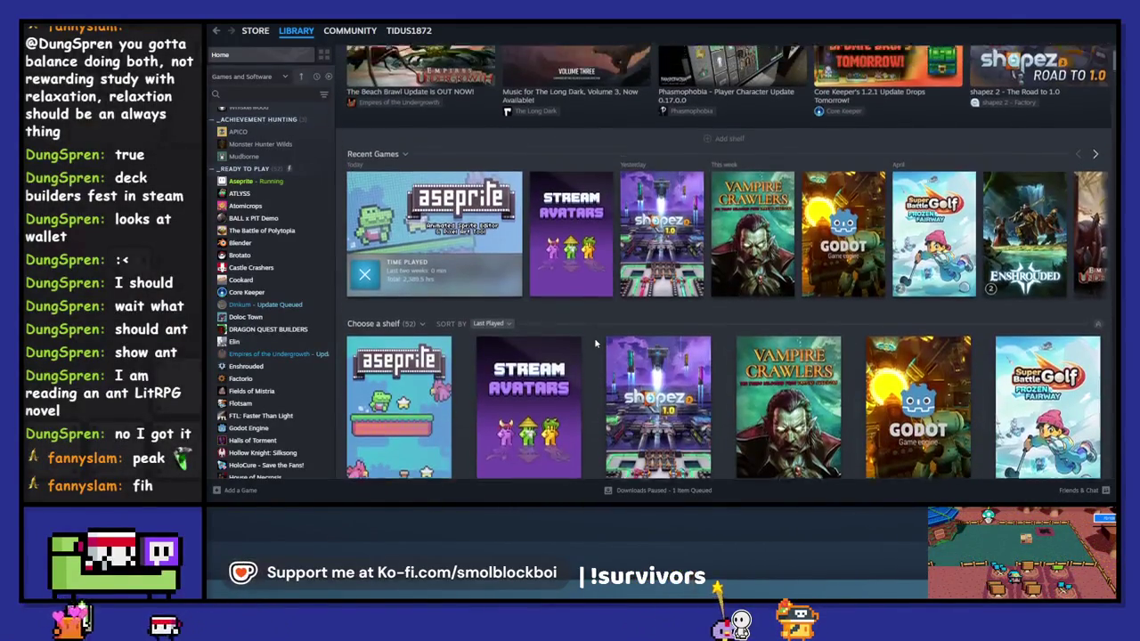
pyautogui.scroll(-4, 595, 343)
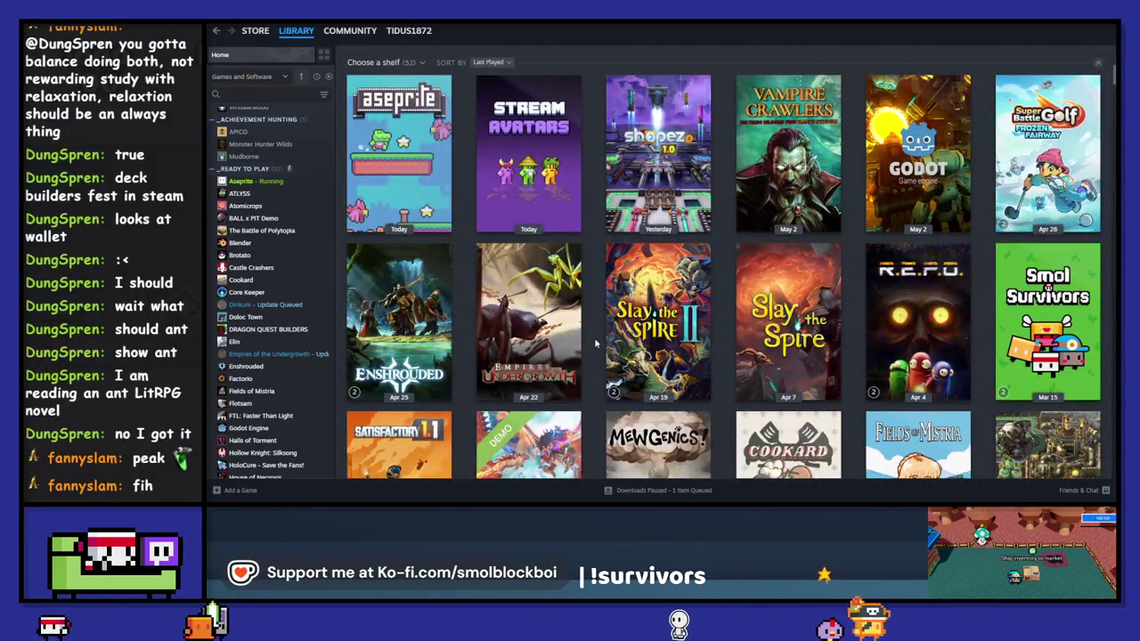
pyautogui.click(400, 320)
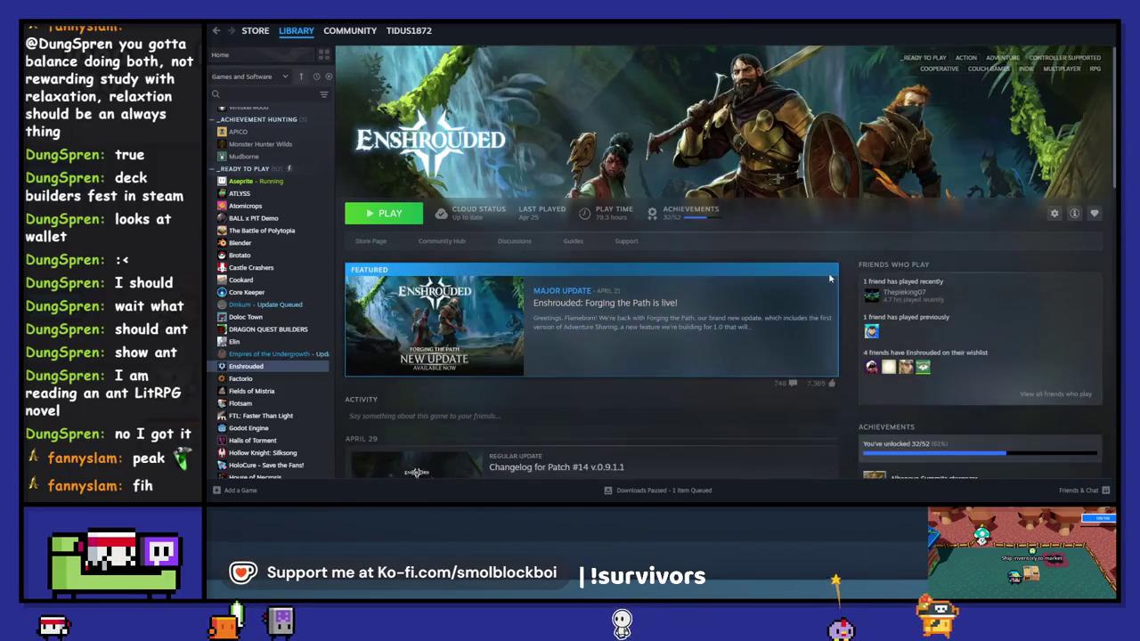
# Leave Steam's Enshrouded library page and return to the Godot editor showing potion_station.gd.
pyautogui.scroll(-3, 844, 302)
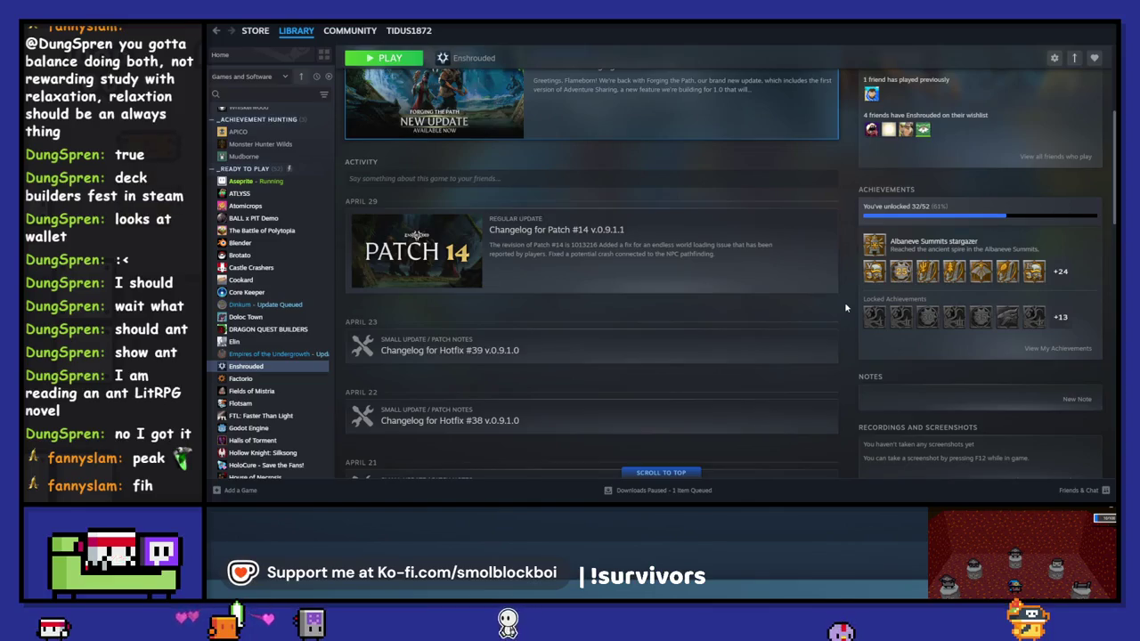
pyautogui.scroll(3, 846, 307)
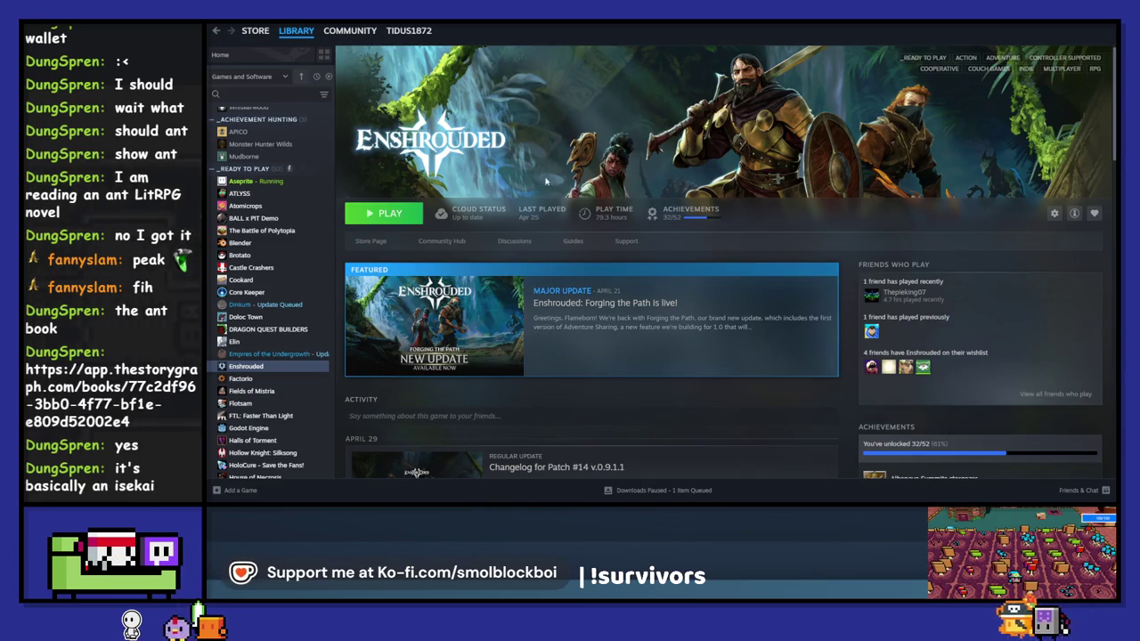
pyautogui.hotkey('alt', 'Tab')
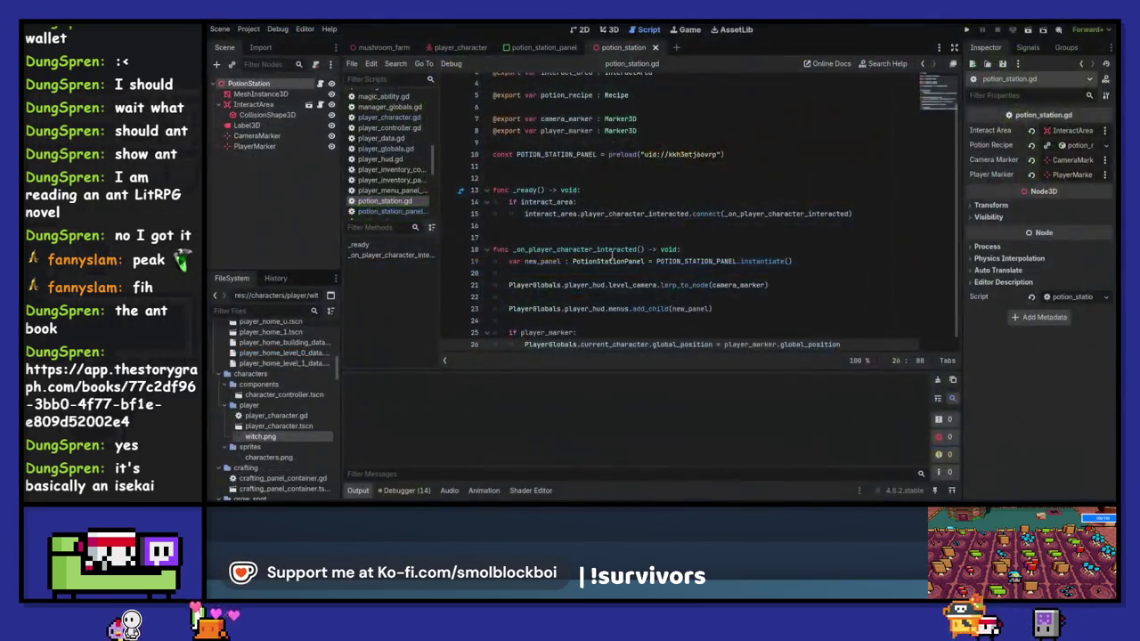
pyautogui.click(708, 227)
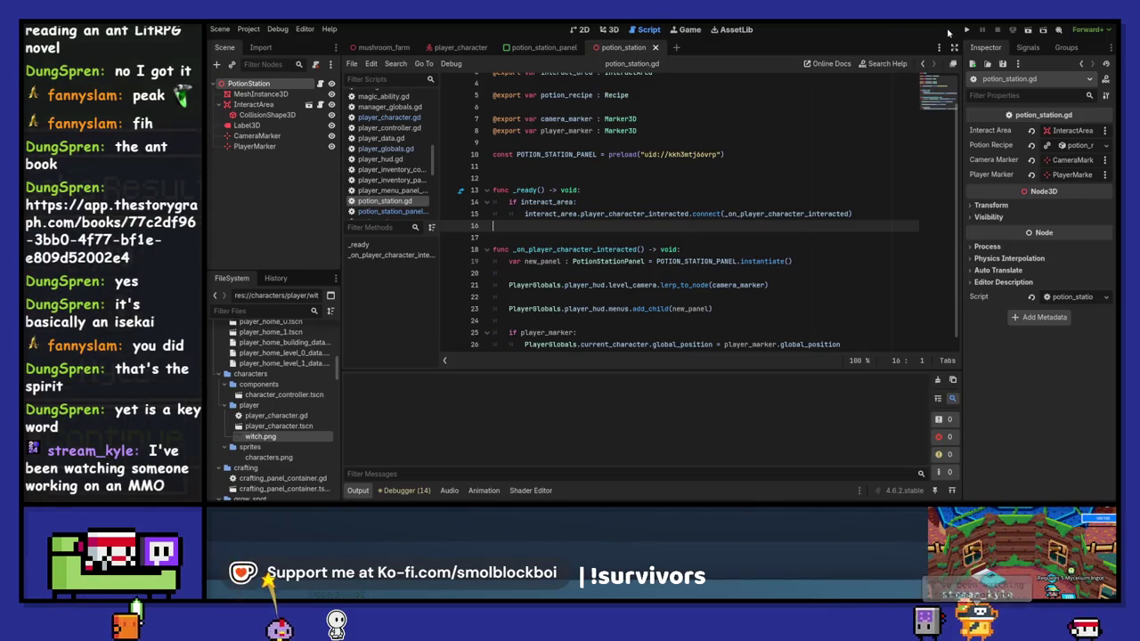
pyautogui.click(968, 31)
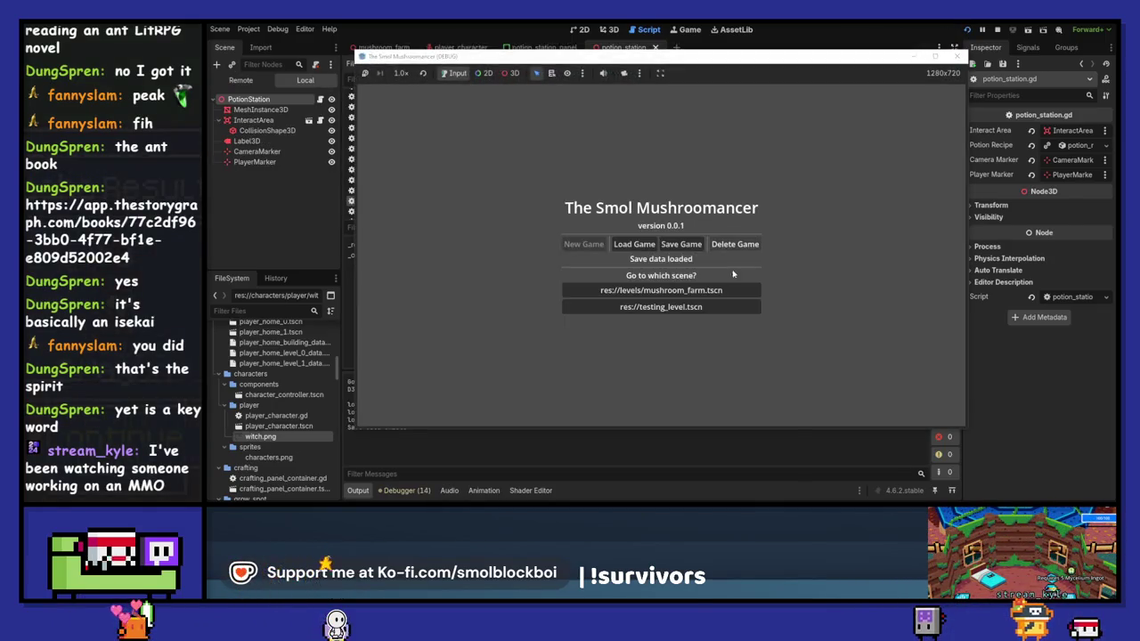
# Test-run the mushroom_farm level, walk the character around, then stop the game.
pyautogui.click(723, 292)
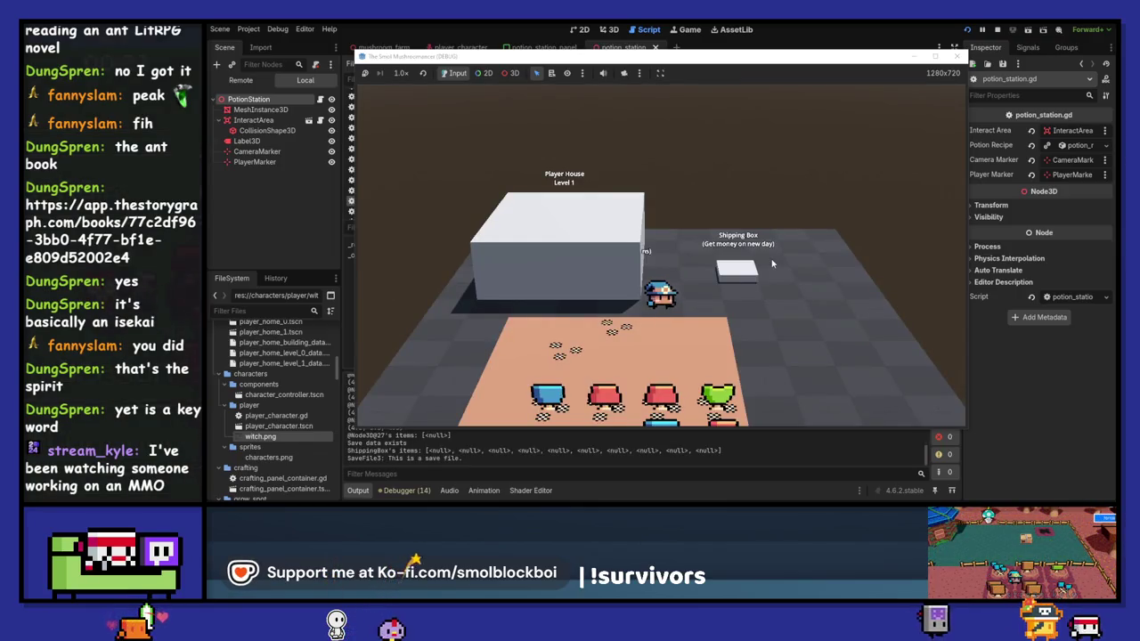
pyautogui.press('s')
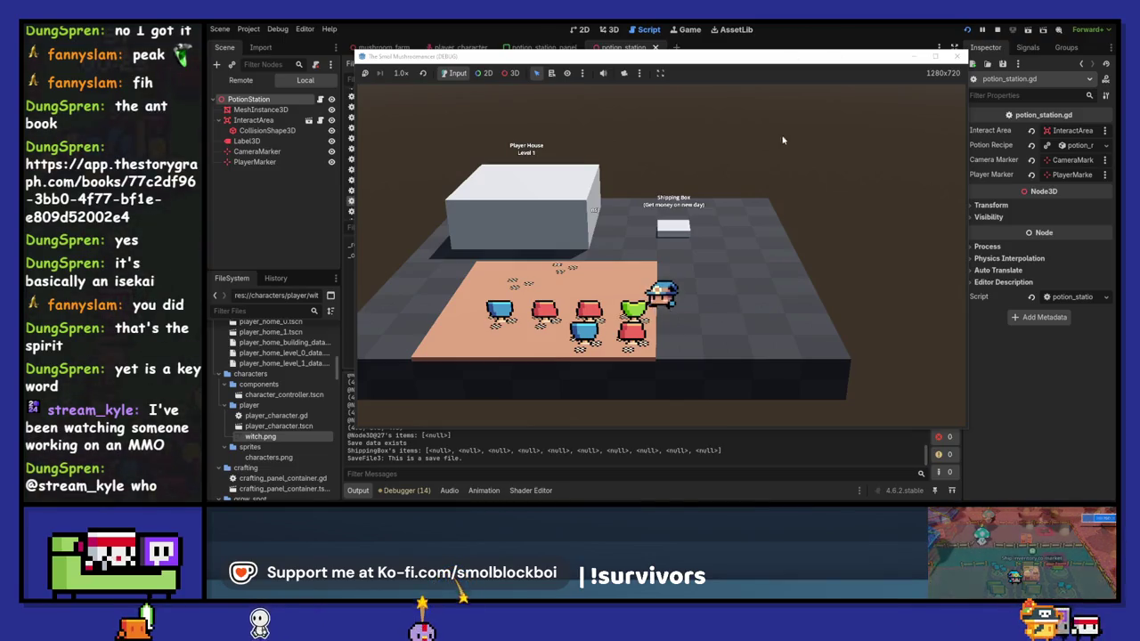
pyautogui.click(957, 56)
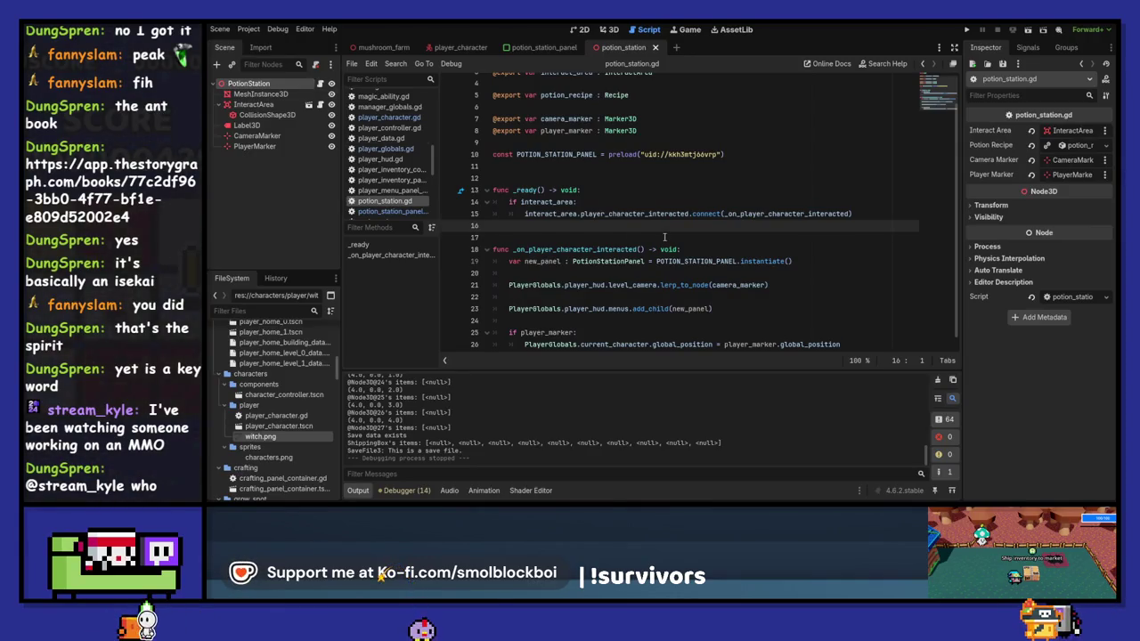
# In potion_station_panel.gd, select the Interaction.new block on lines 49–53 and jump to the Actions enum.
pyautogui.scroll(-1, 663, 236)
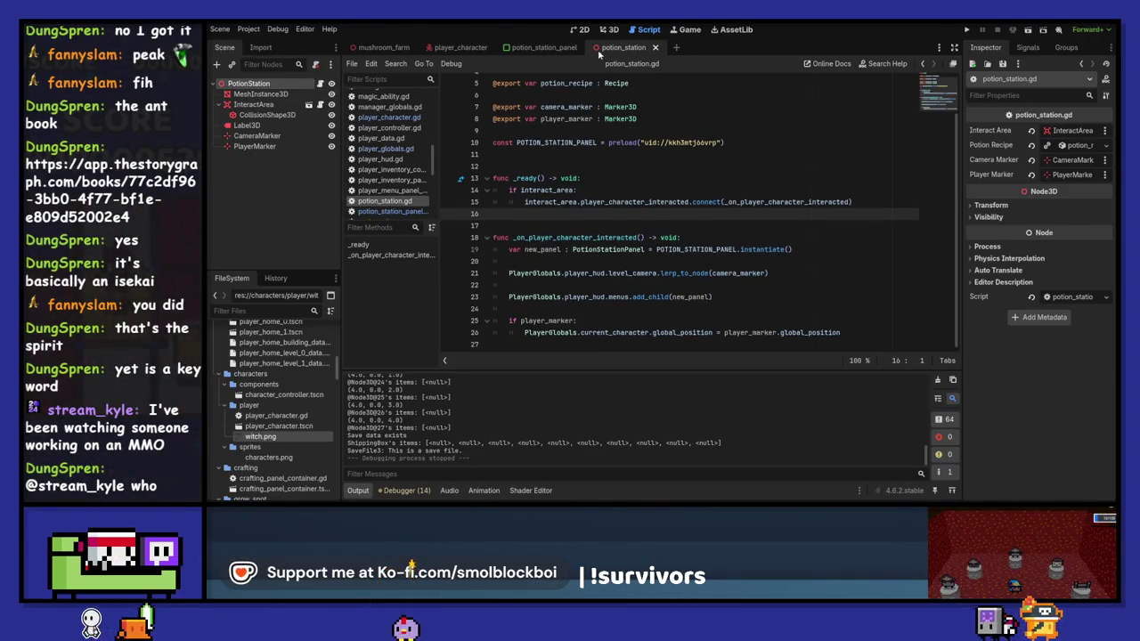
pyautogui.click(543, 47)
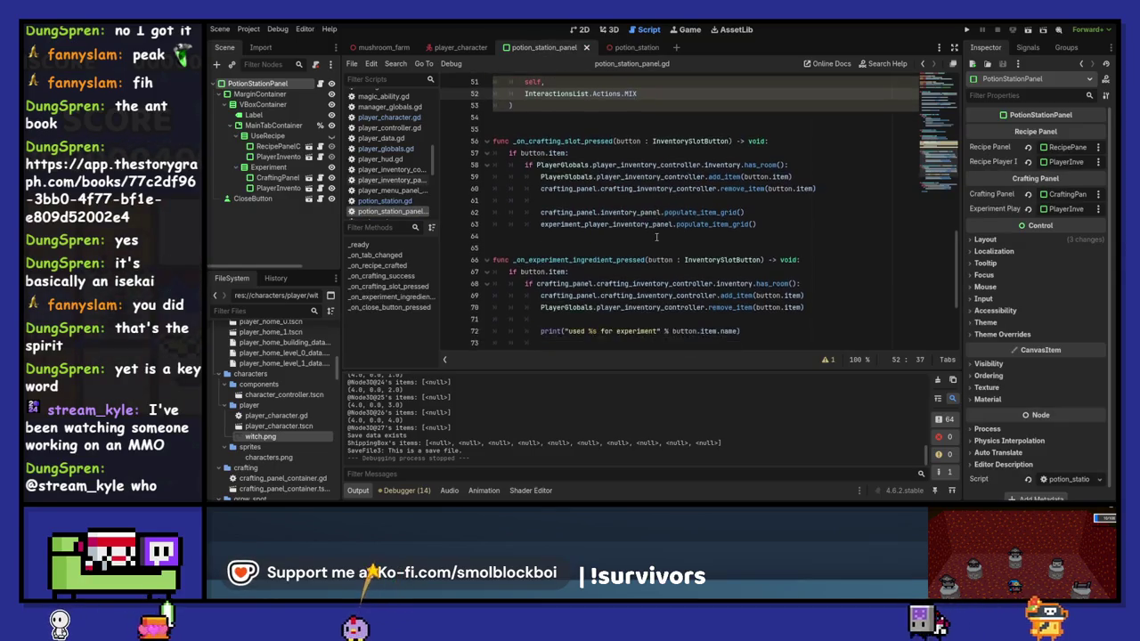
pyautogui.scroll(8, 656, 236)
pyautogui.scroll(-4, 623, 227)
pyautogui.keyDown('shift'); pyautogui.click(547, 216); pyautogui.keyUp('shift')
pyautogui.moveTo(547, 217)
pyautogui.mouseDown()
pyautogui.moveTo(472, 154)
pyautogui.moveTo(462, 168)
pyautogui.mouseUp()
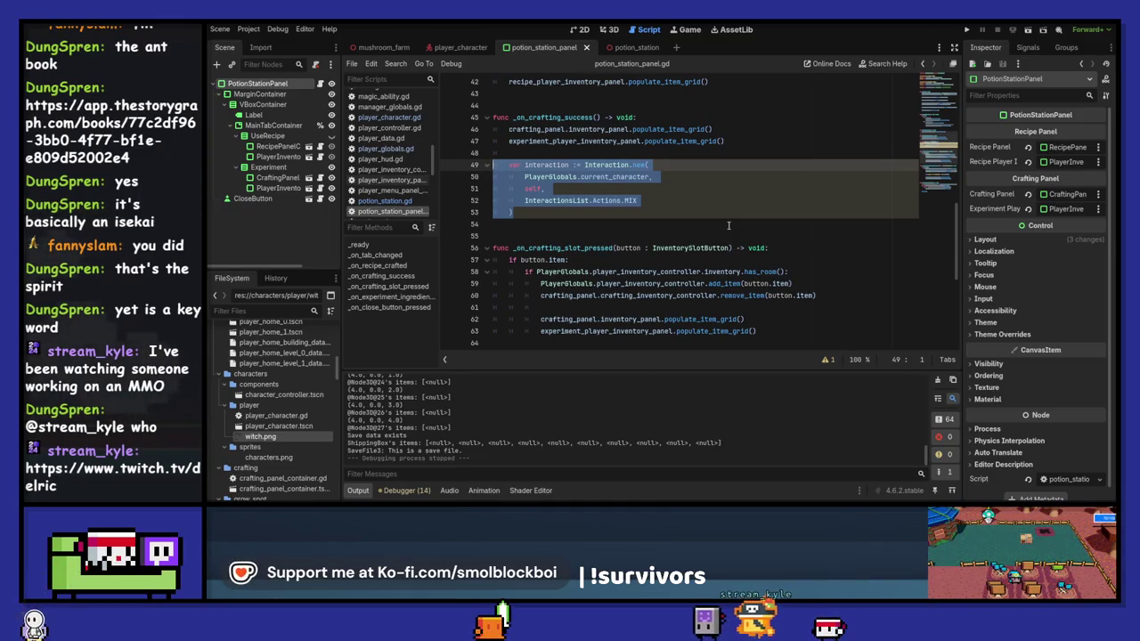
pyautogui.keyDown('ctrl'); pyautogui.click(605, 200); pyautogui.keyUp('ctrl')
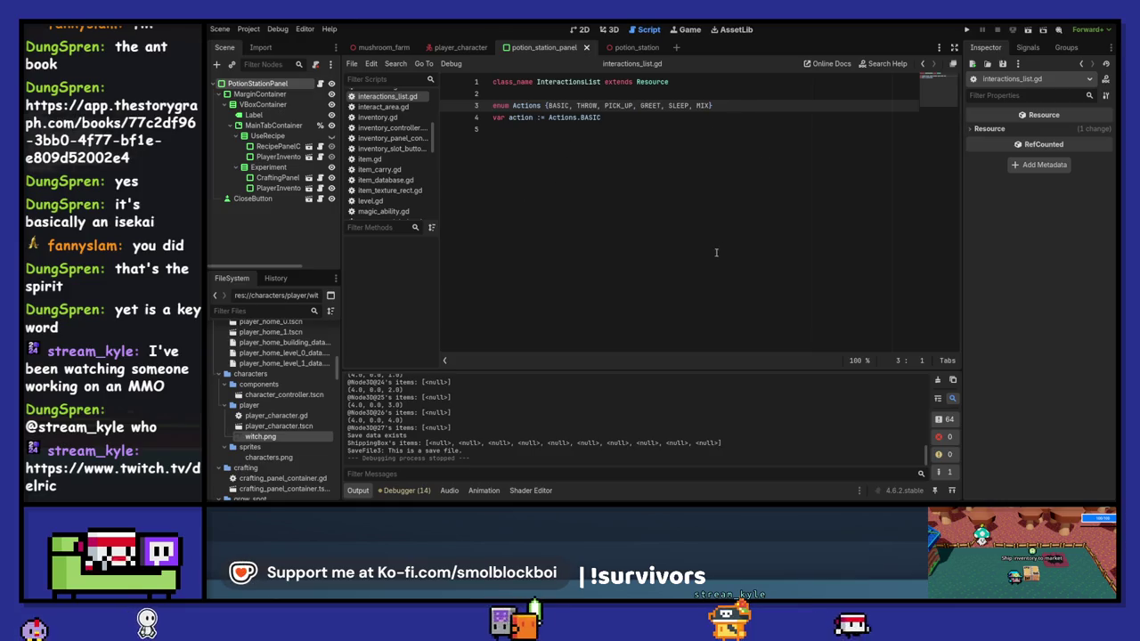
# Check the MIX entry of the Actions enum from the panel script, then open potion_station.gd.
pyautogui.click(926, 66)
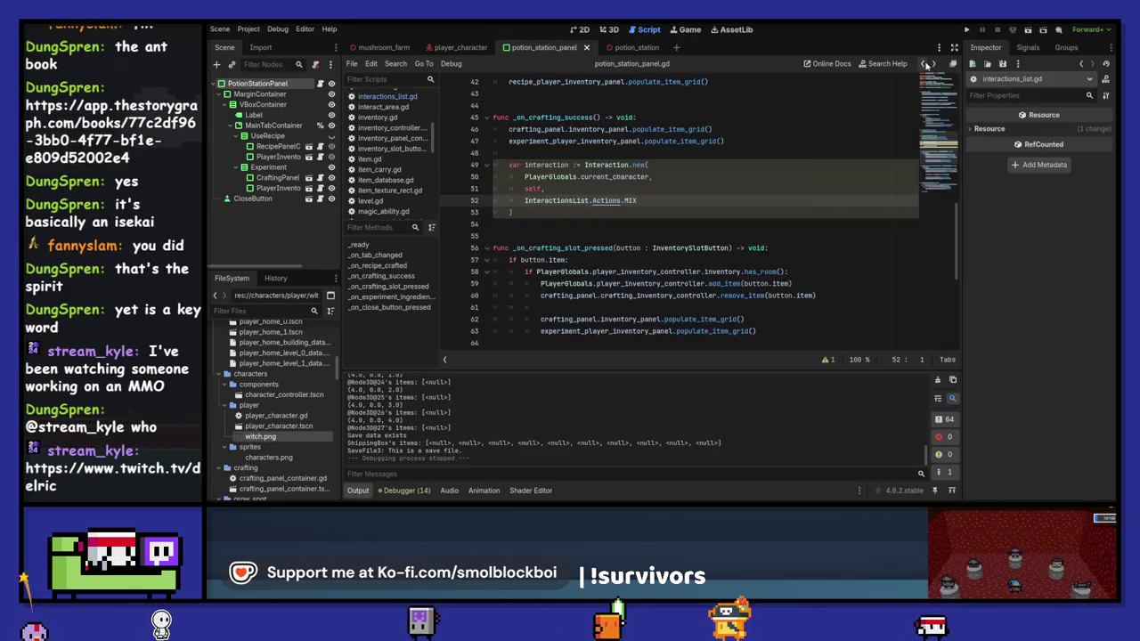
pyautogui.keyDown('ctrl'); pyautogui.click(628, 200); pyautogui.keyUp('ctrl')
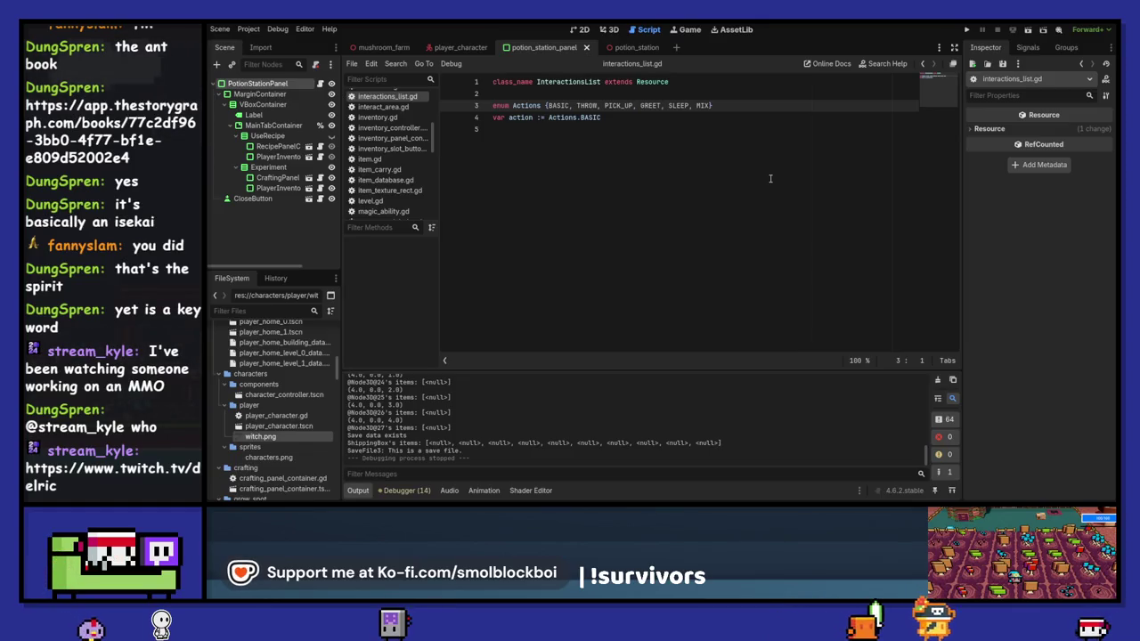
pyautogui.click(922, 64)
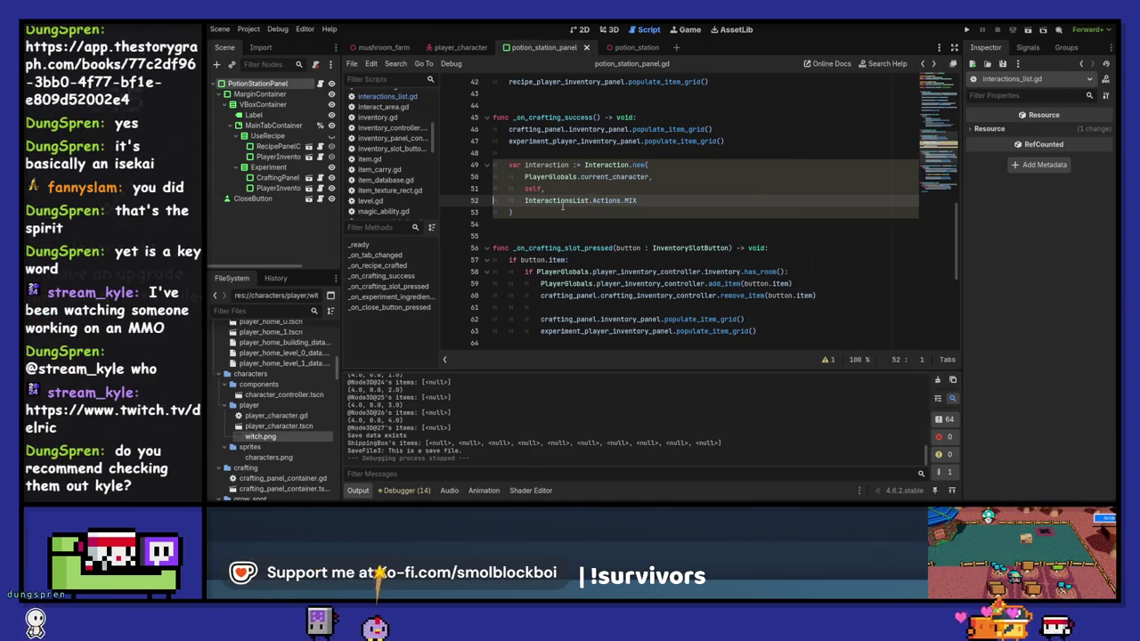
pyautogui.keyDown('ctrl'); pyautogui.click(629, 202); pyautogui.keyUp('ctrl')
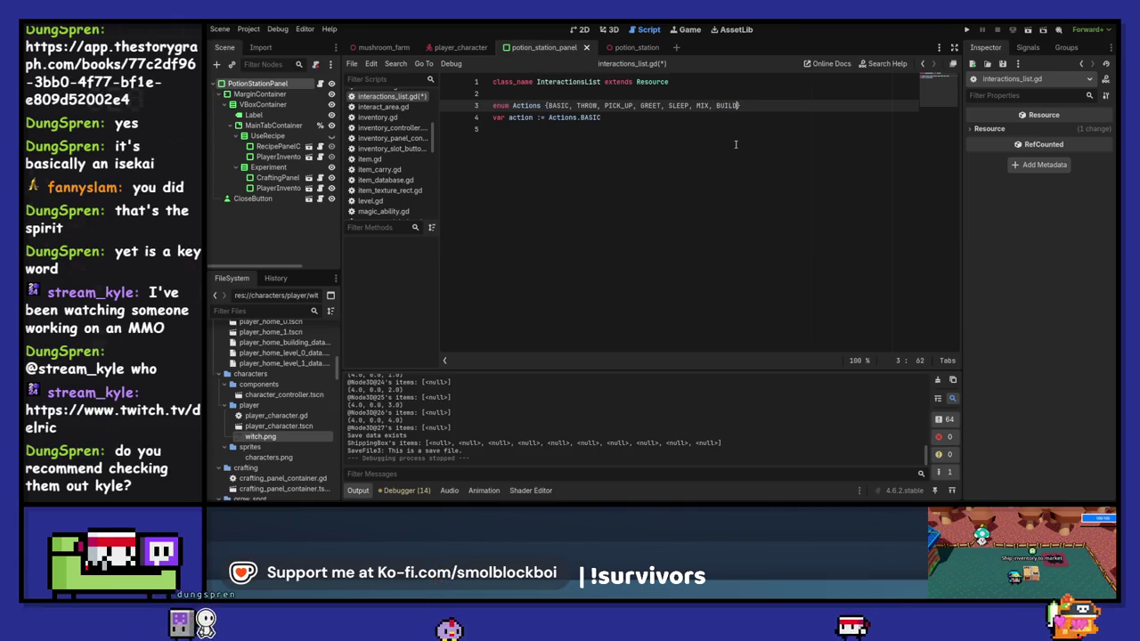
pyautogui.hotkey('alt', 'Left')
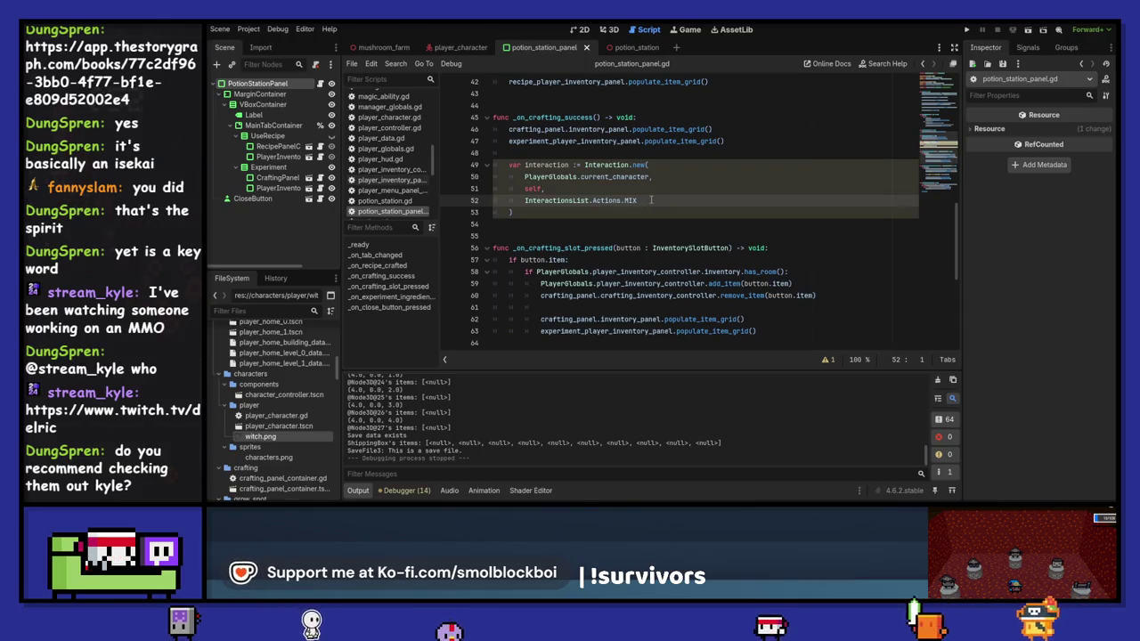
pyautogui.click(629, 50)
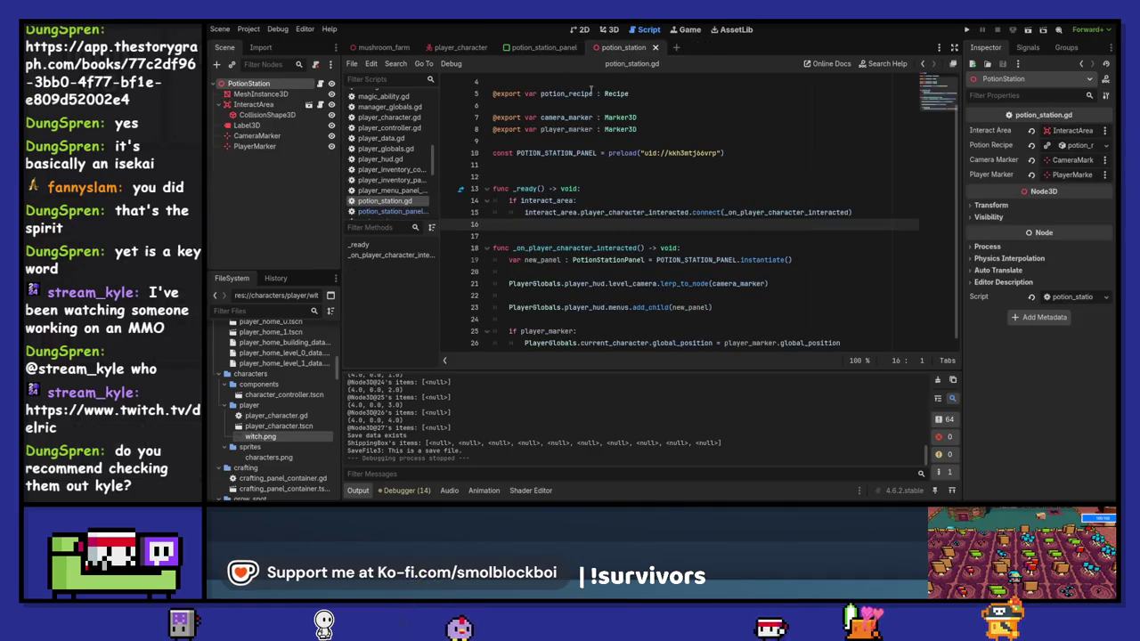
# Copy the Interaction.new block from potion_station_panel.gd into potion_station.gd's interact handler.
pyautogui.click(538, 47)
pyautogui.moveTo(514, 212); pyautogui.dragTo(472, 167)
pyautogui.hotkey('ctrl', 'c')
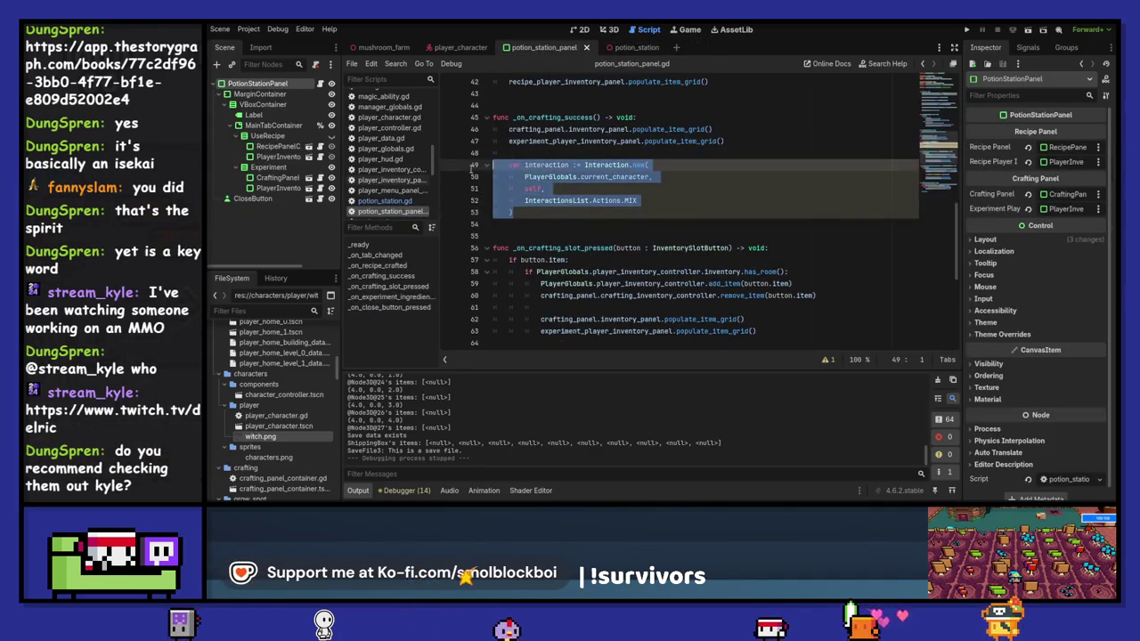
pyautogui.moveTo(626, 53); pyautogui.dragTo(495, 213)
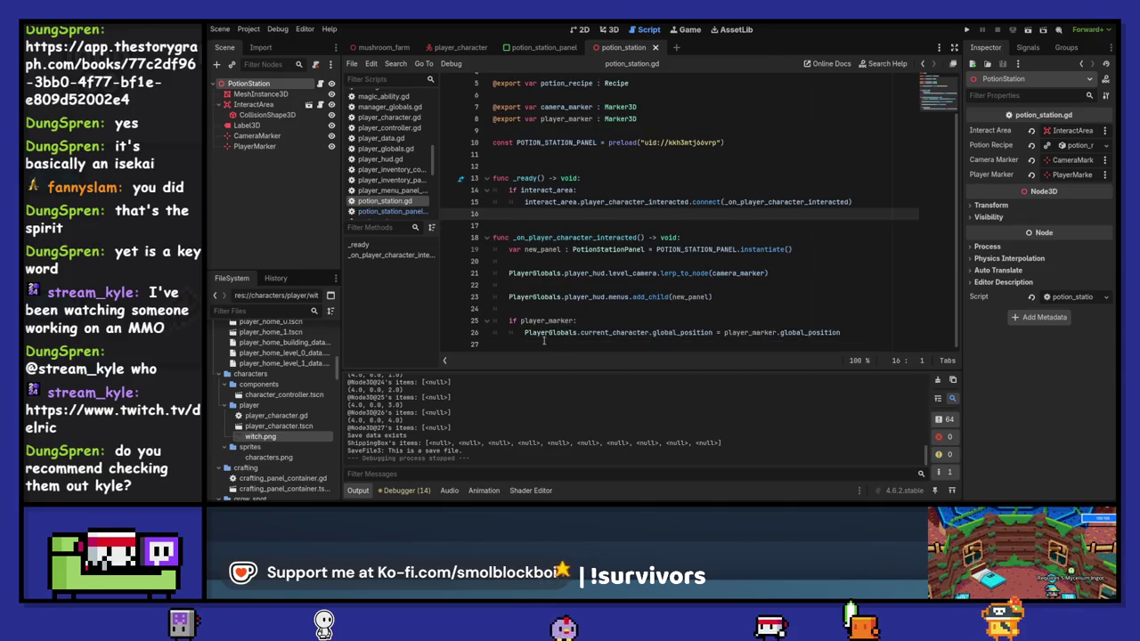
pyautogui.click(609, 346)
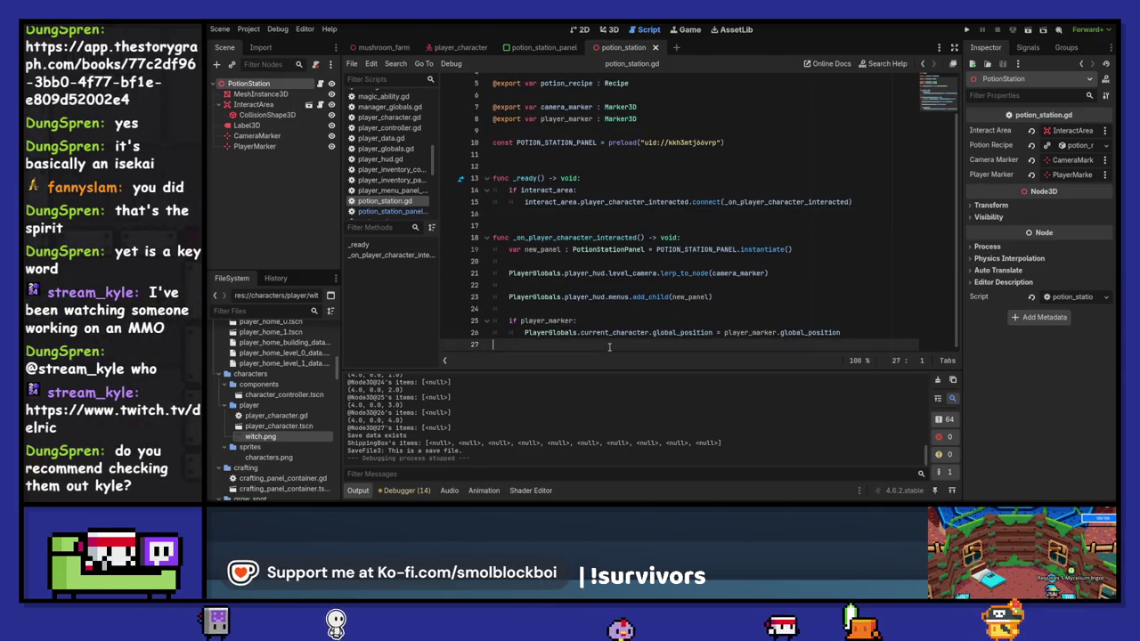
pyautogui.hotkey('ctrl', 'v')
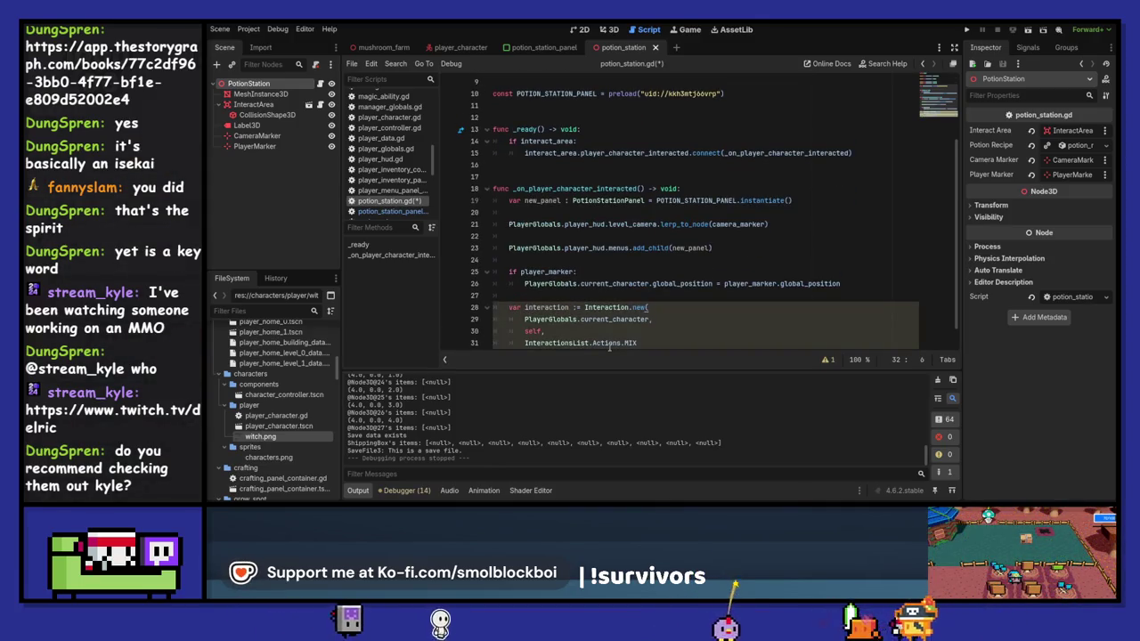
# Change the pasted action to BUILD and self to get_parent_node_3d(), save, and open interaction.gd.
pyautogui.scroll(-1, 619, 331)
pyautogui.doubleClick(630, 319)
pyautogui.write('BU')
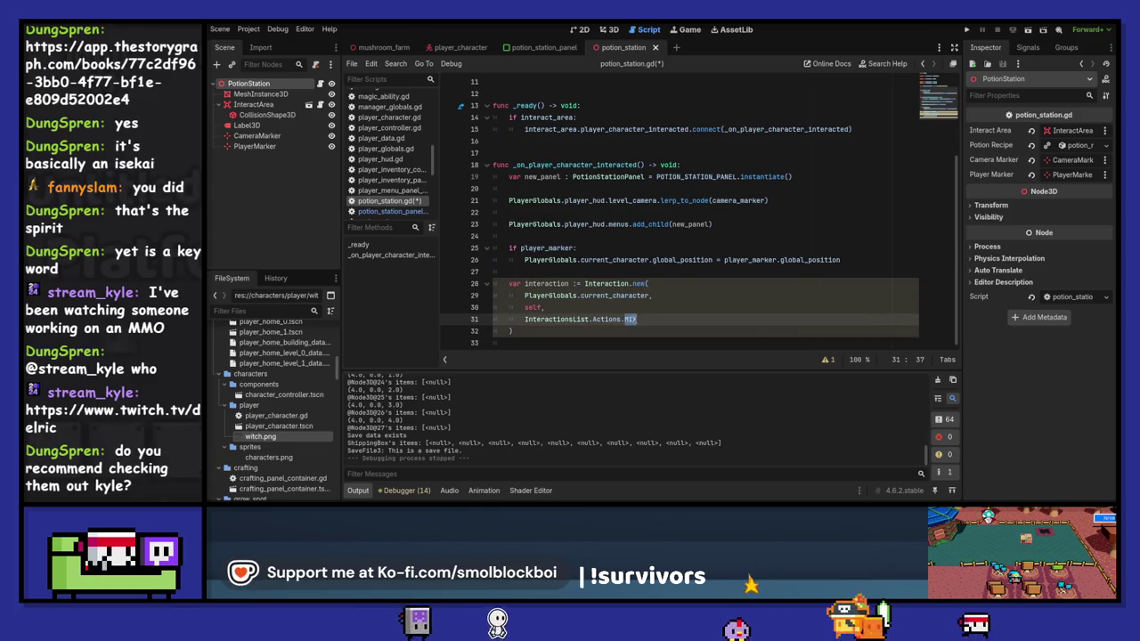
pyautogui.write('ILD')
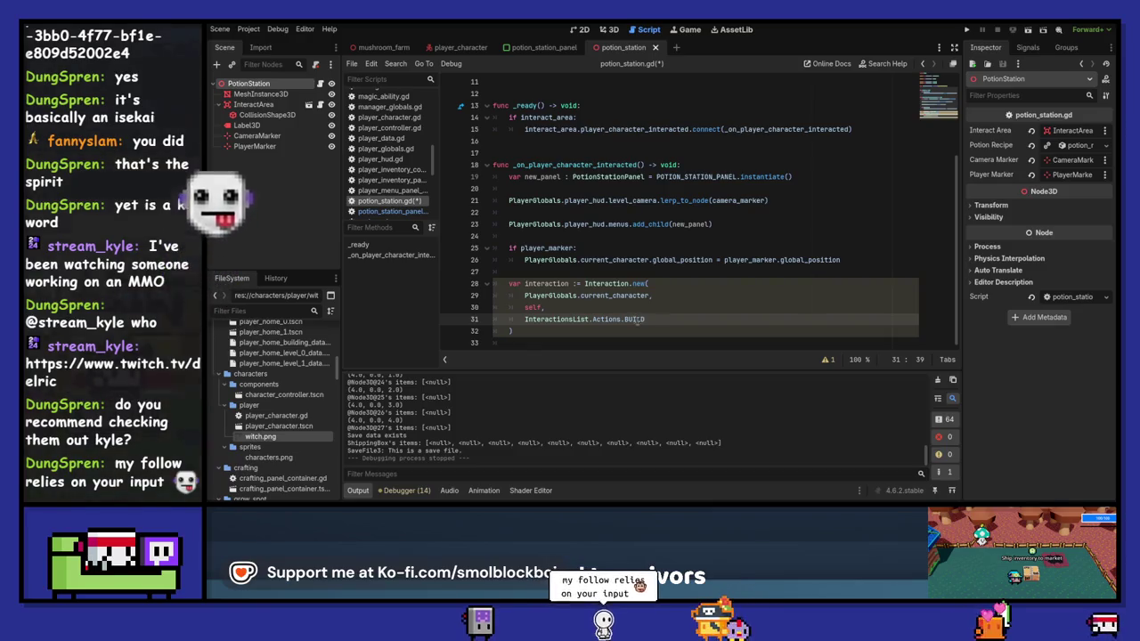
pyautogui.hotkey('ctrl', 's')
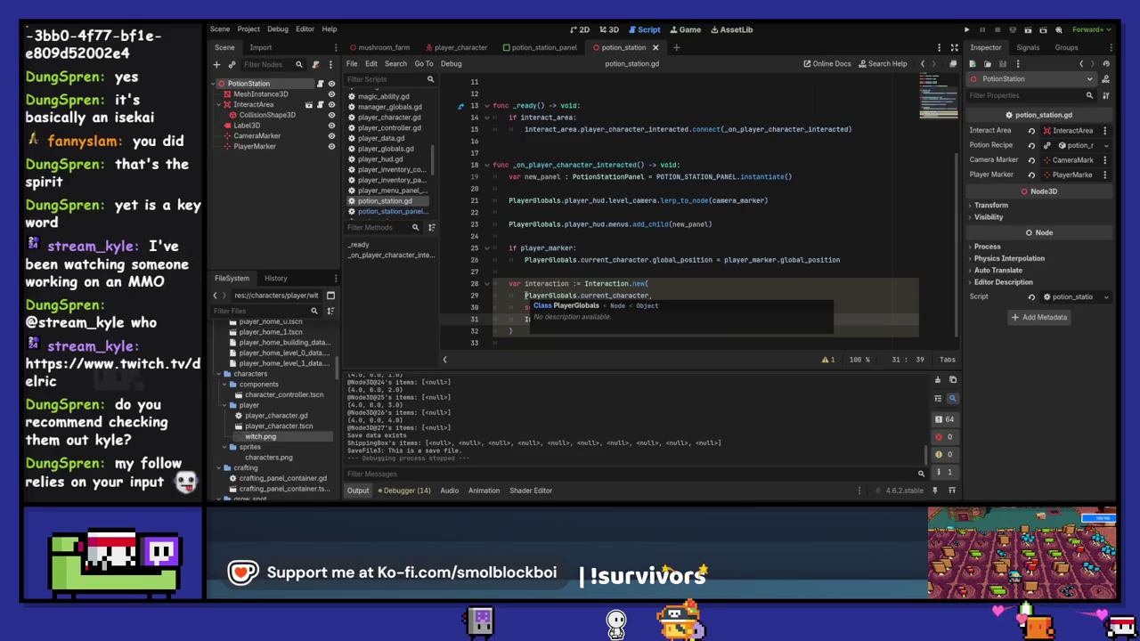
pyautogui.doubleClick(531, 306)
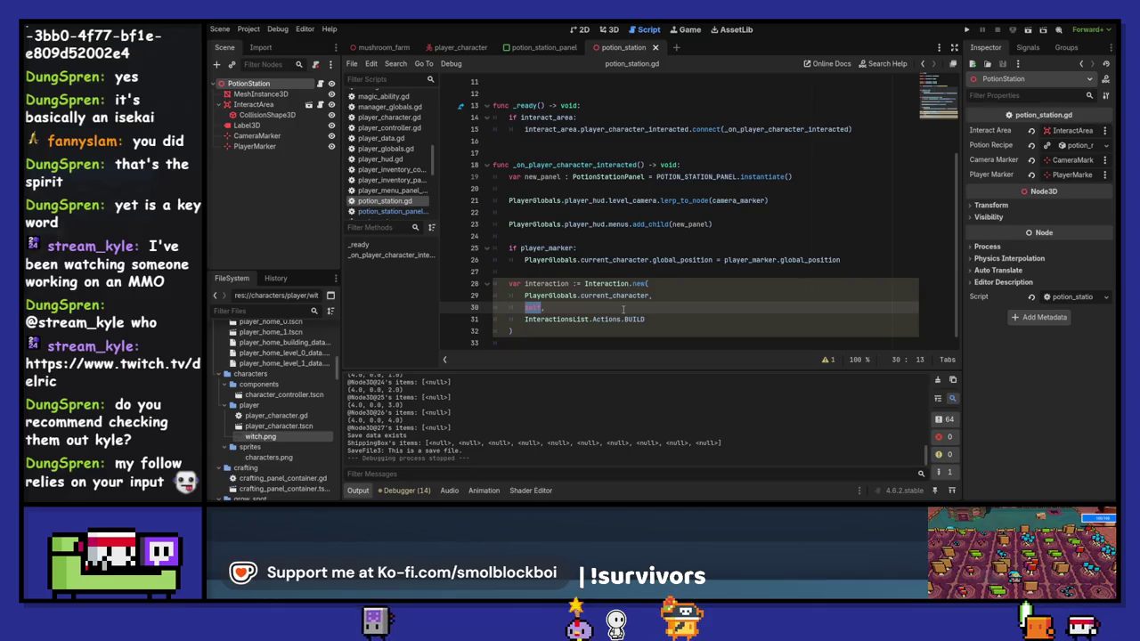
pyautogui.write('get_pare')
pyautogui.press('Return')
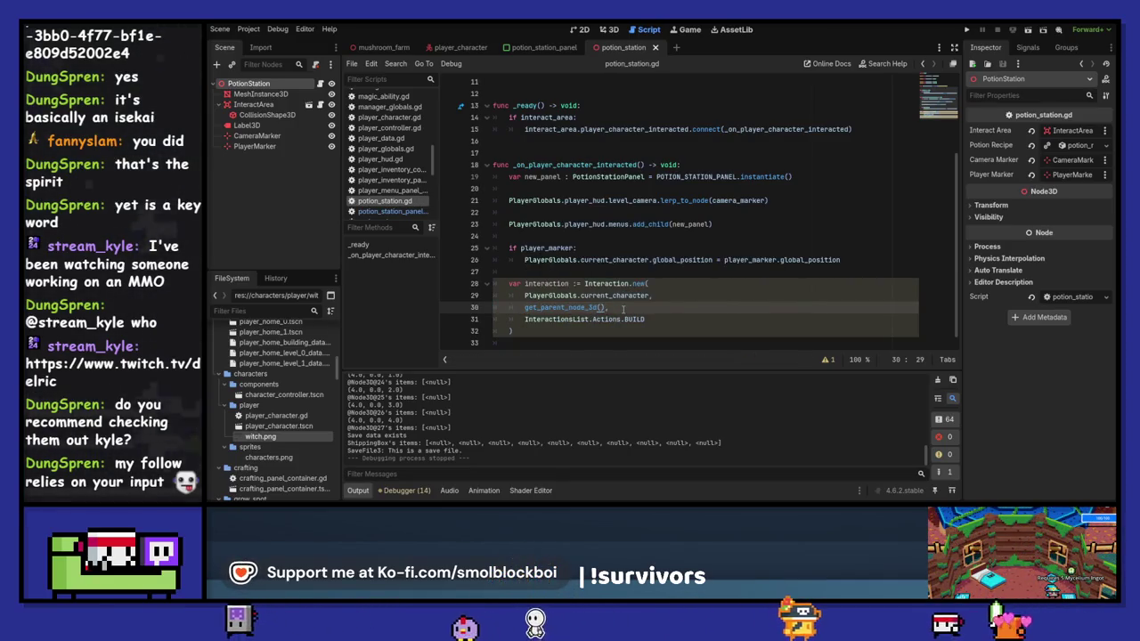
pyautogui.keyDown('ctrl'); pyautogui.click(632, 284); pyautogui.keyUp('ctrl')
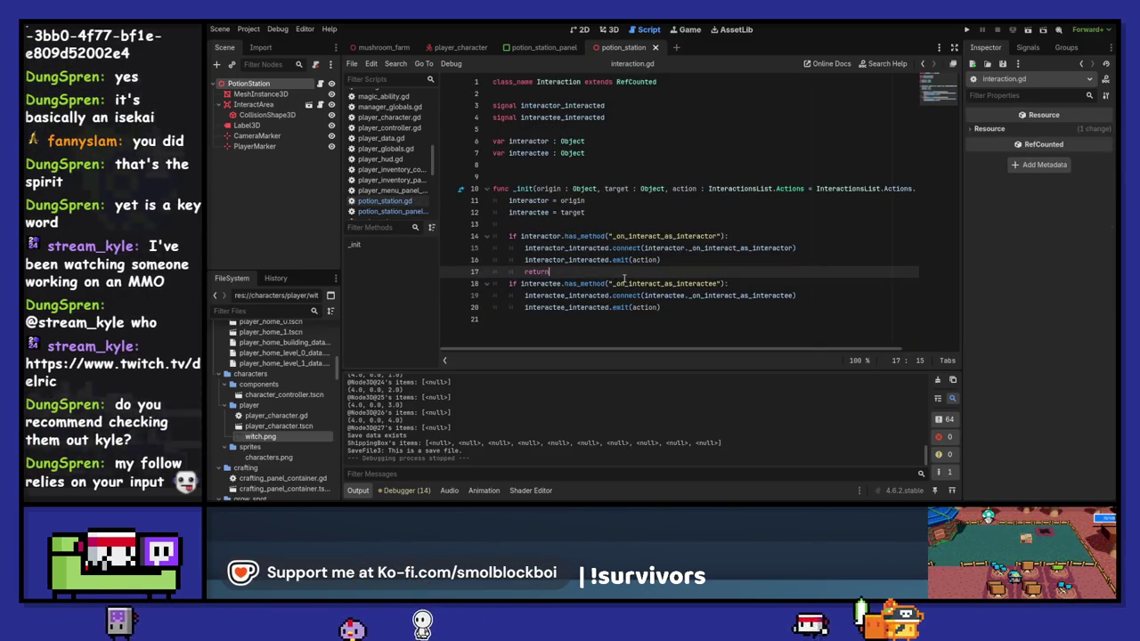
# Open level.gd in the mushroom_farm scene and add blank lines before _on_day_started.
pyautogui.doubleClick(625, 284)
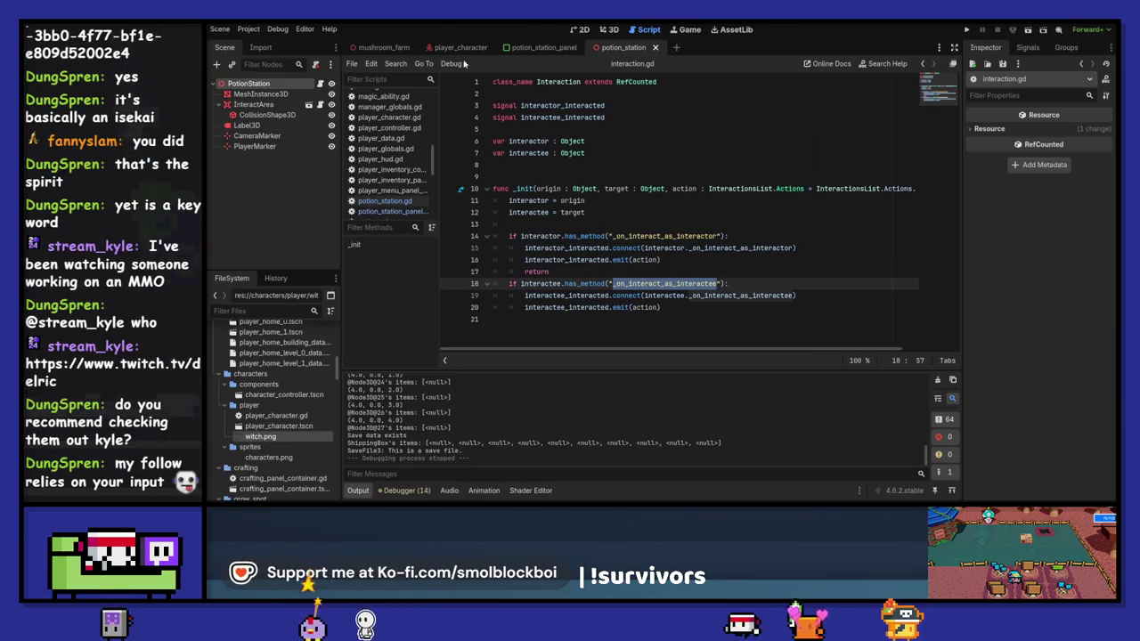
pyautogui.click(381, 47)
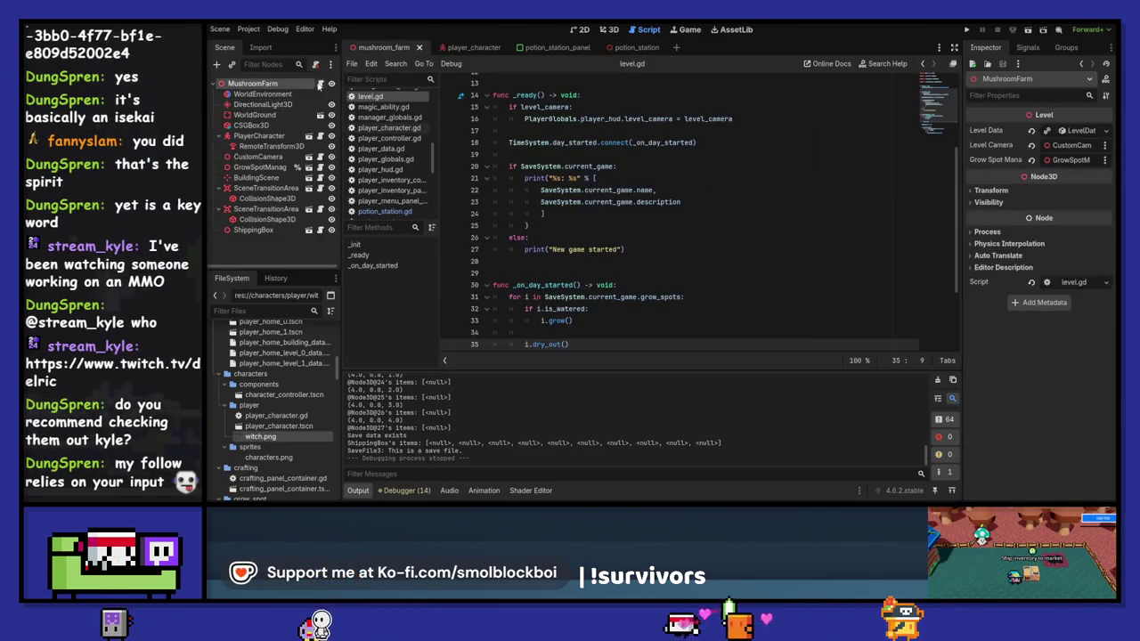
pyautogui.scroll(-1, 539, 249)
pyautogui.click(539, 238)
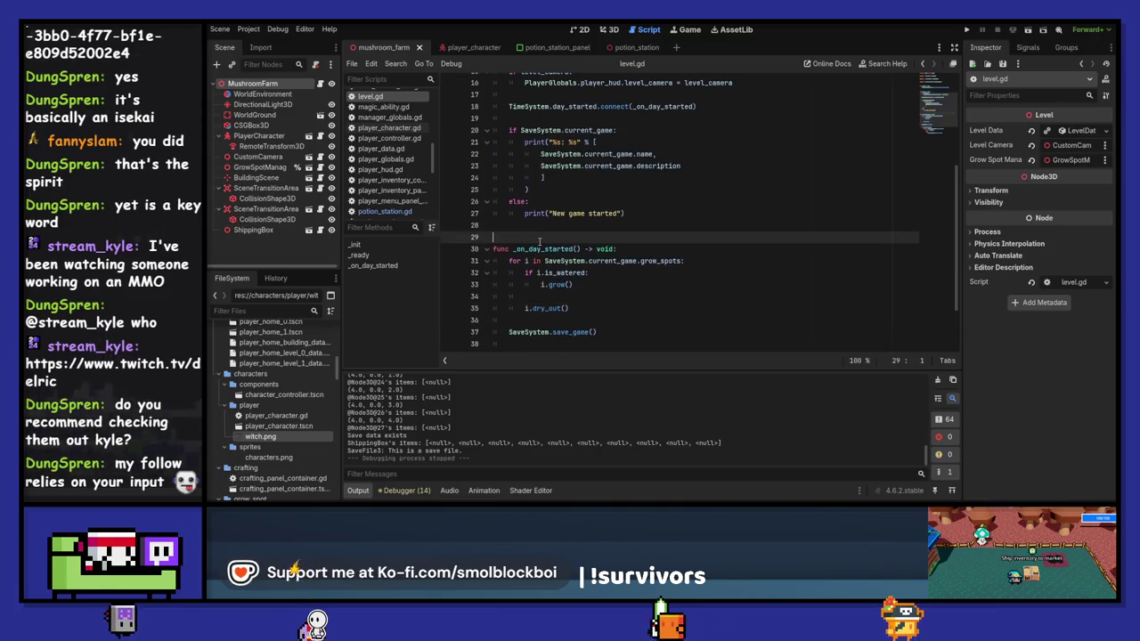
pyautogui.press('Return')
pyautogui.press('Return')
pyautogui.press('Return')
pyautogui.press('Up')
pyautogui.press('Up')
# Write the _on_interact_as_interacted(action : InteractionsList.Actions) callback calling queue_free(), and save.
pyautogui.write('_on_interact_as_interacted(ac')
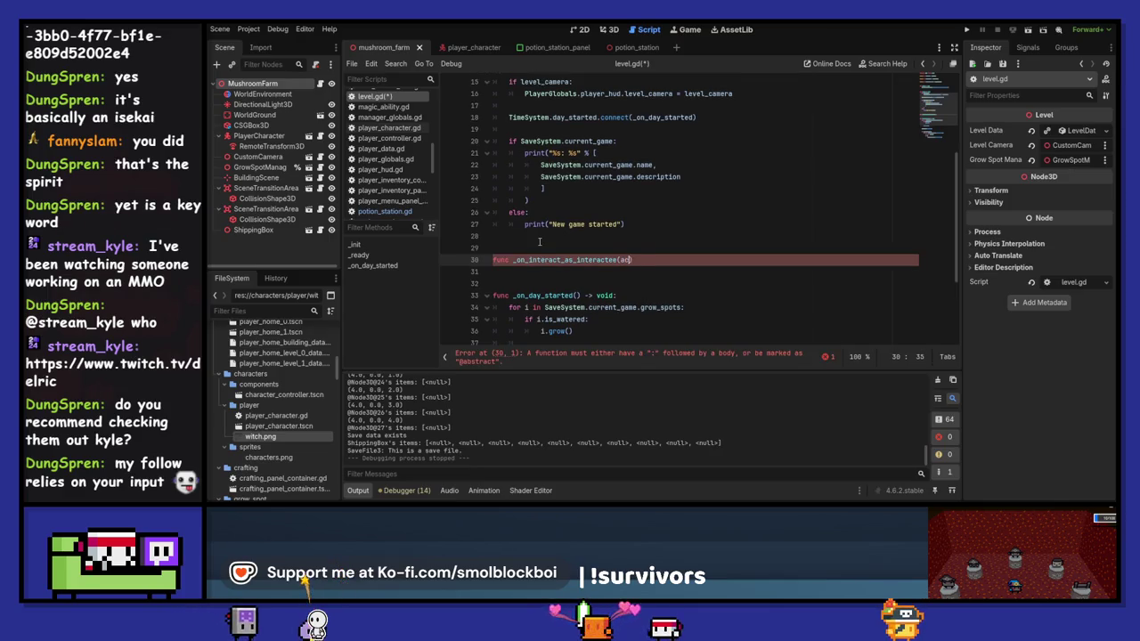
pyautogui.write('tion :')
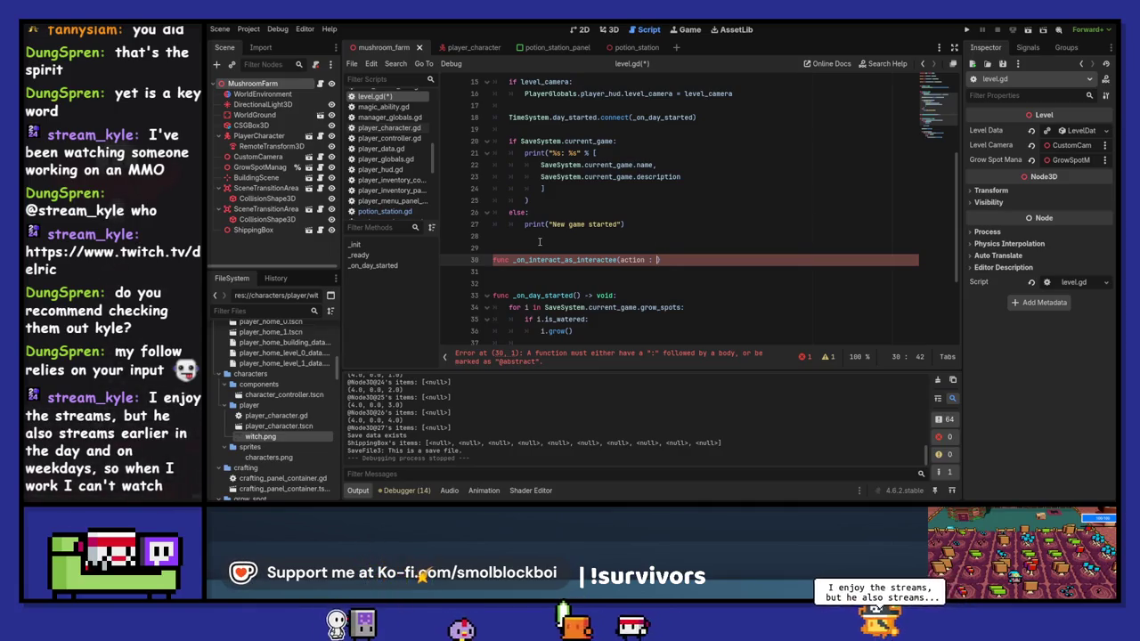
pyautogui.write('Interaction')
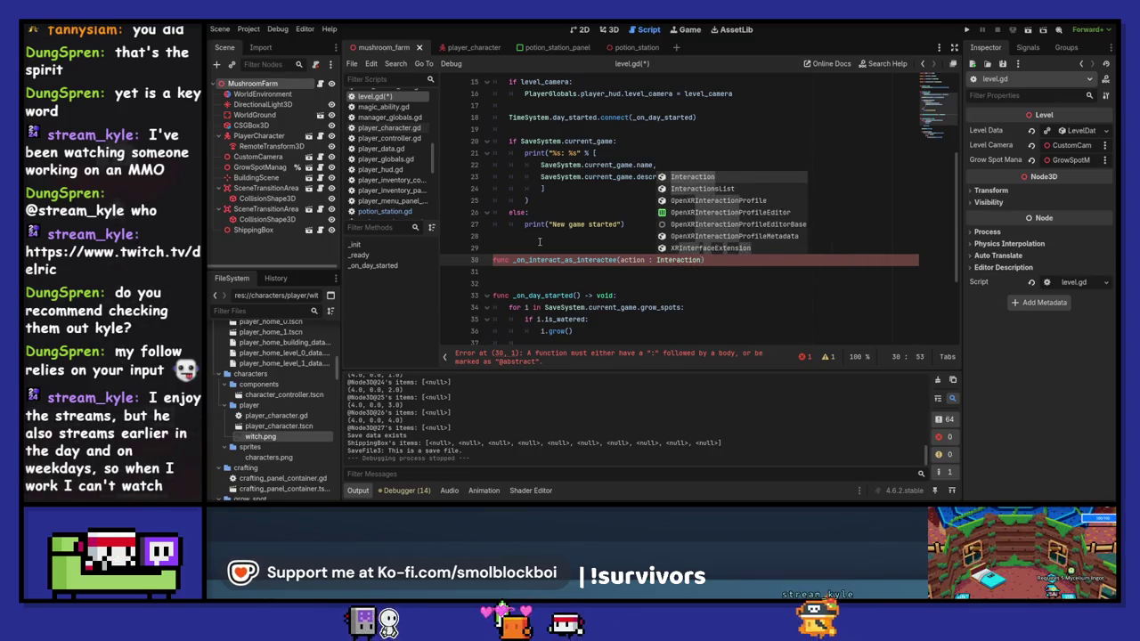
pyautogui.press('Down')
pyautogui.press('Return')
pyautogui.write('.')
pyautogui.press('Return')
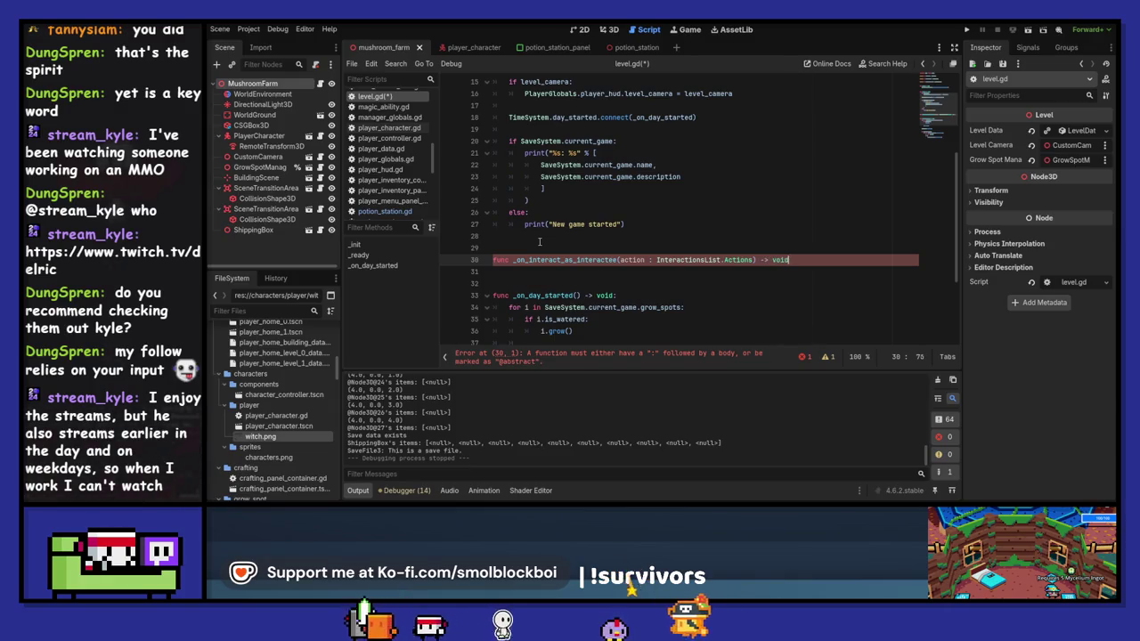
pyautogui.write(':')
pyautogui.press('Return')
pyautogui.write('pas')
pyautogui.hotkey('shift', 'Home')
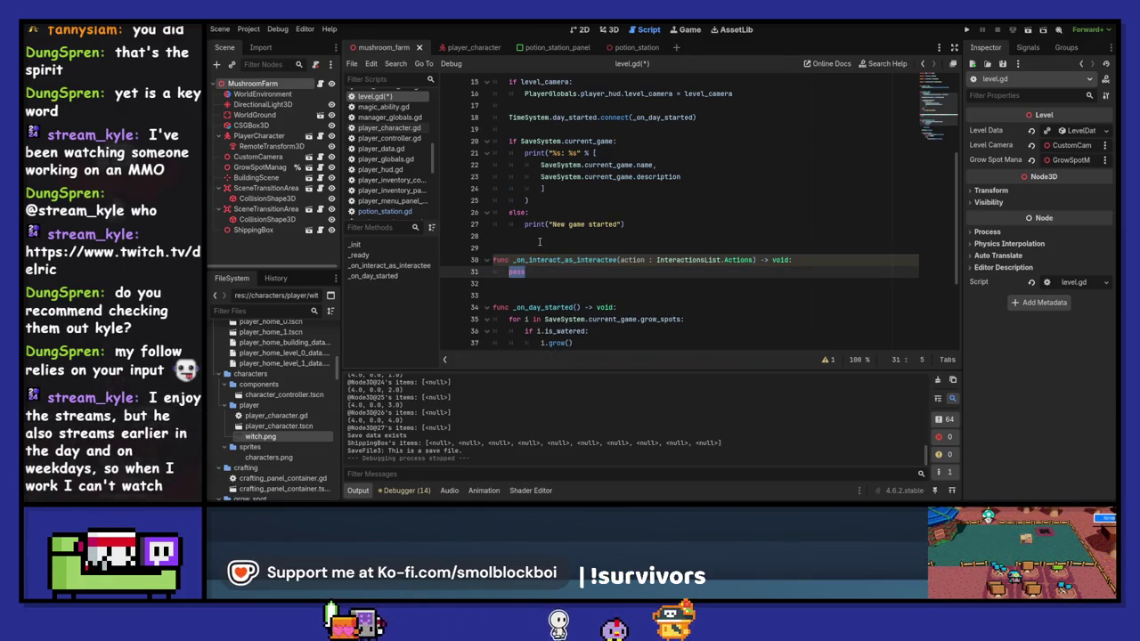
pyautogui.write('queue_free()')
pyautogui.press('Return')
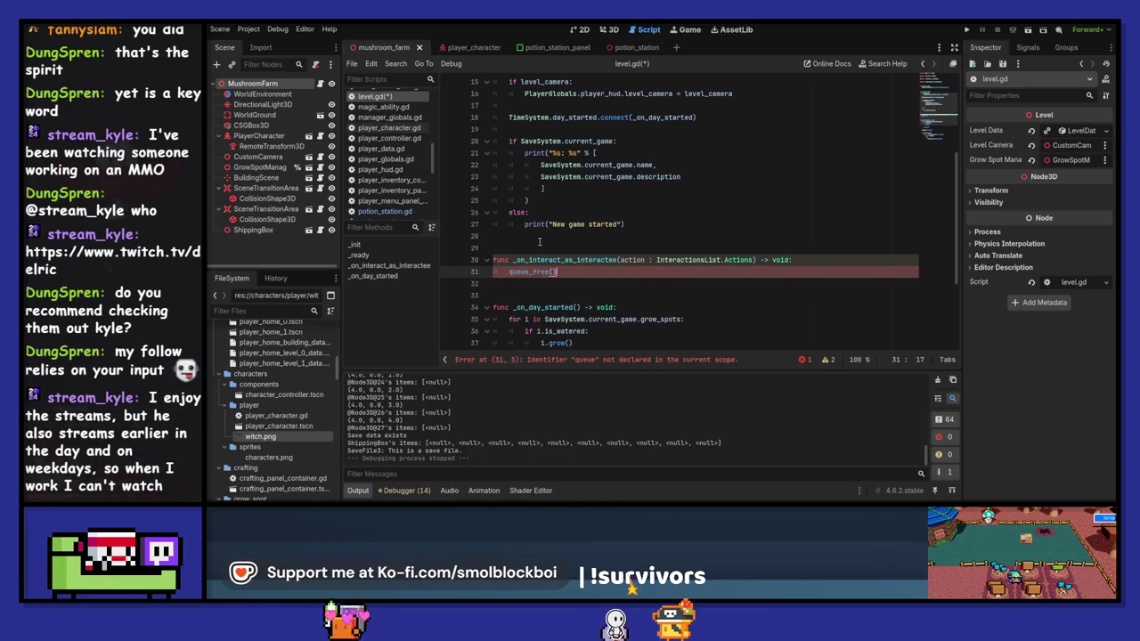
pyautogui.hotkey('ctrl', 's')
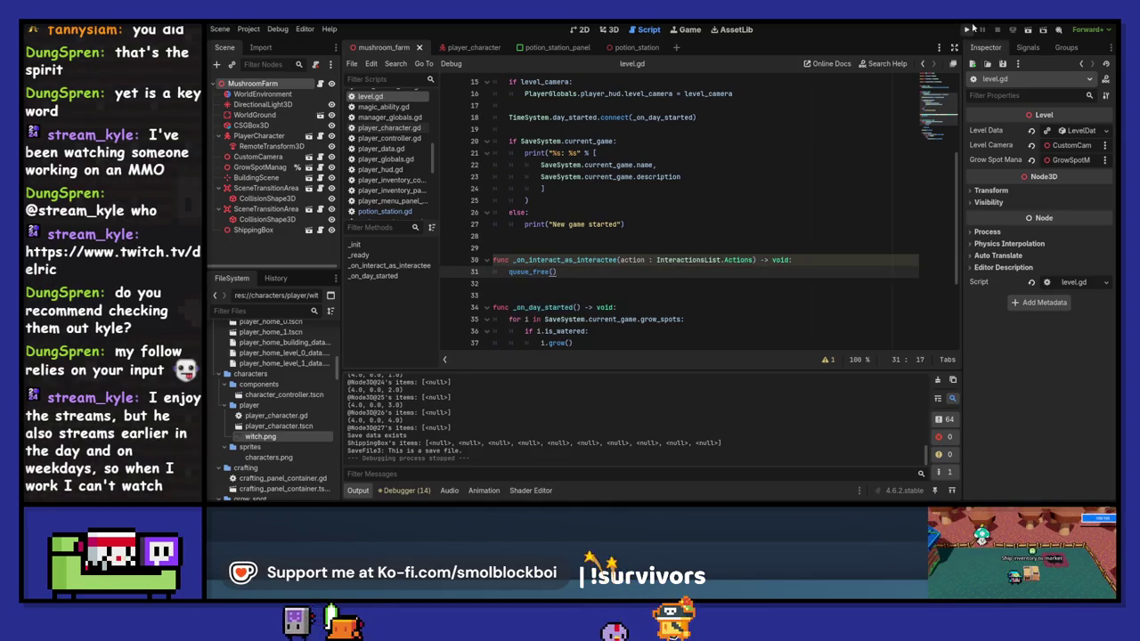
pyautogui.click(970, 29)
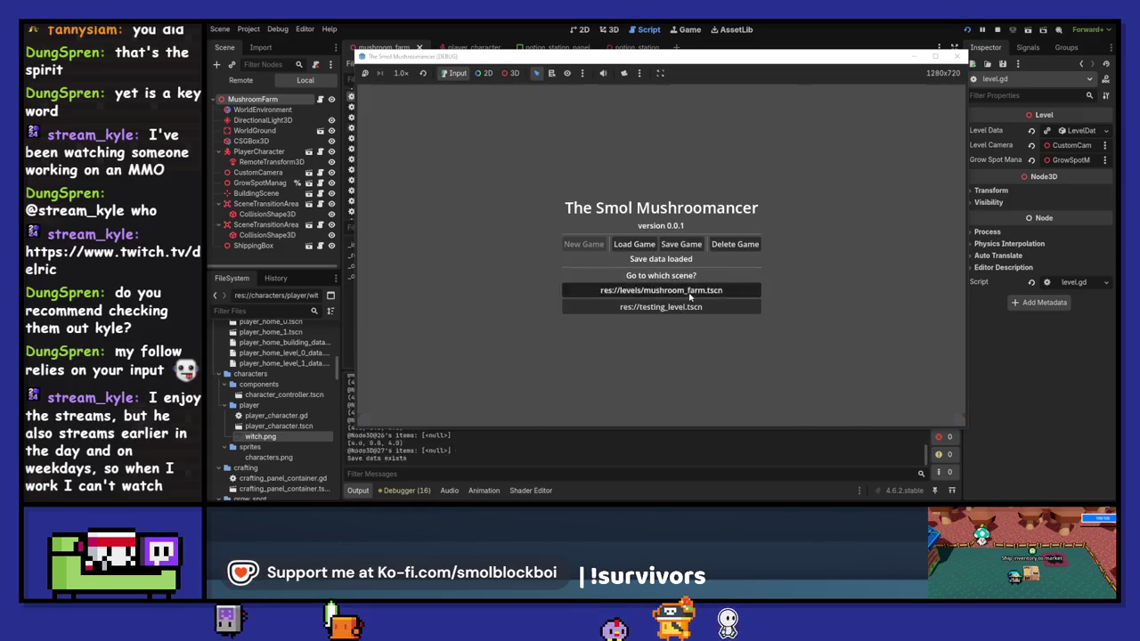
pyautogui.click(689, 294)
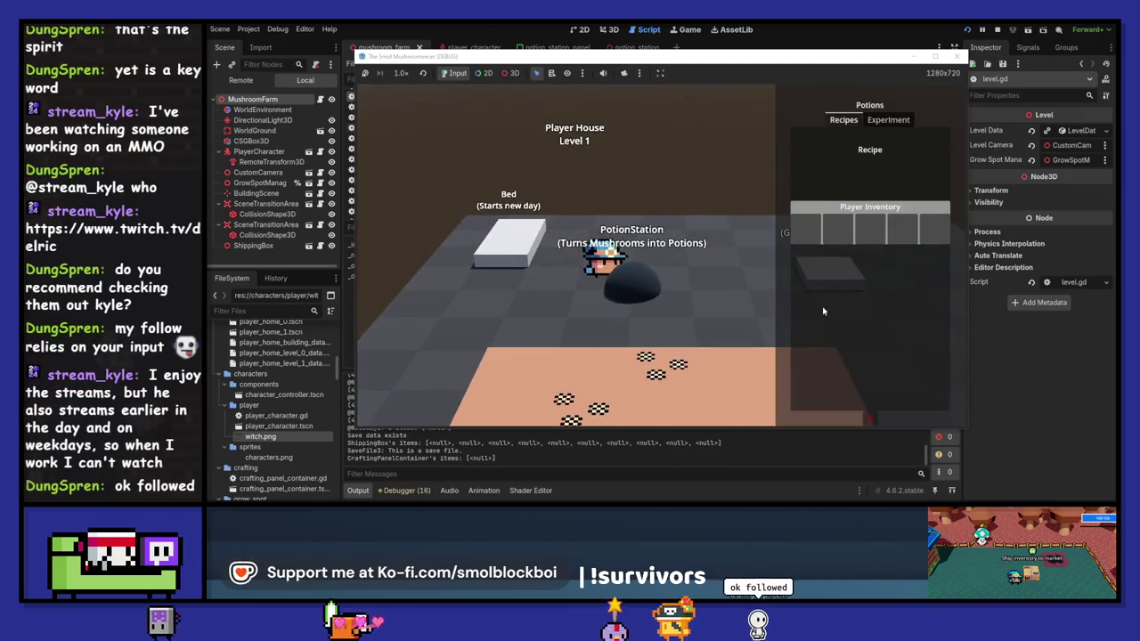
pyautogui.click(871, 419)
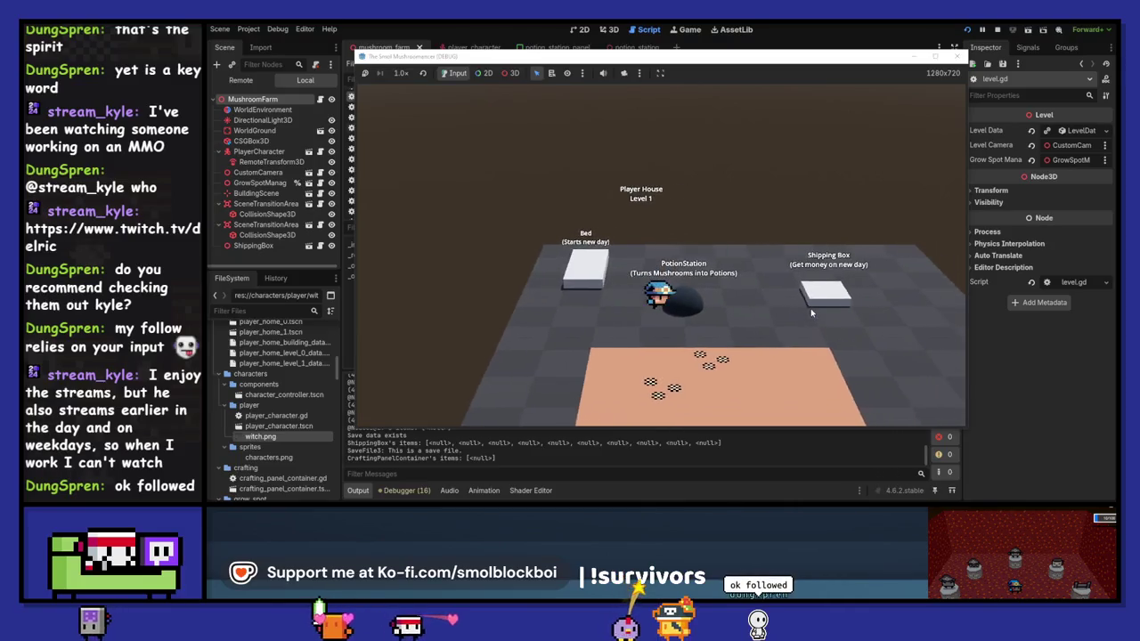
pyautogui.press('F8')
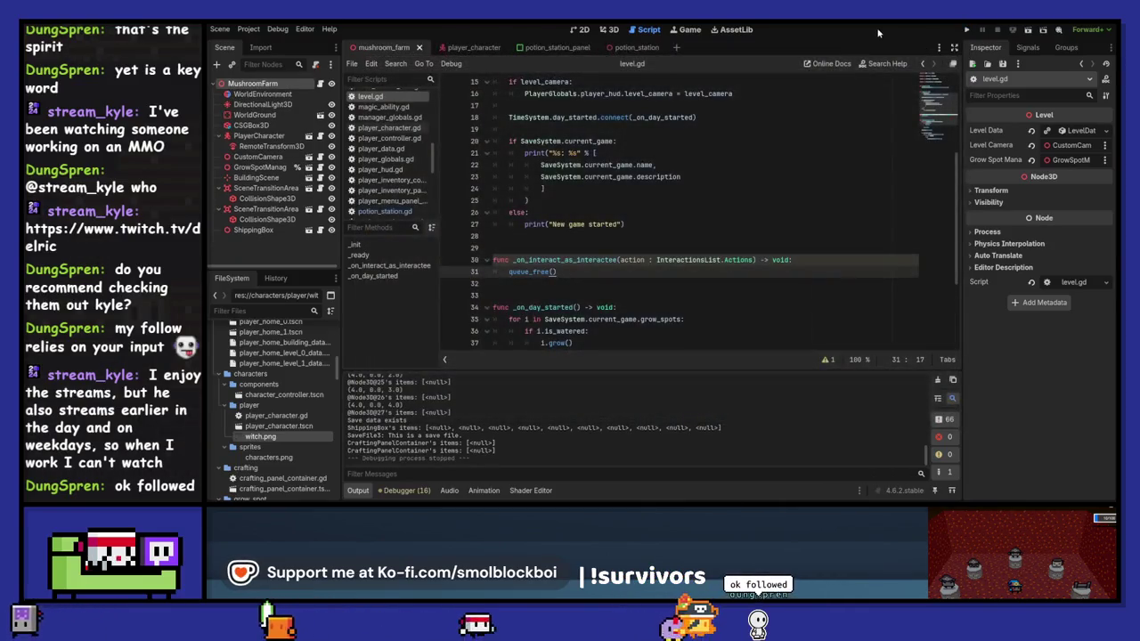
pyautogui.click(618, 259)
# Rename the callback to _on_interact_as_interactee and save the scene.
pyautogui.press('BackSpace')
pyautogui.press('BackSpace')
pyautogui.write('ee')
pyautogui.click(605, 260)
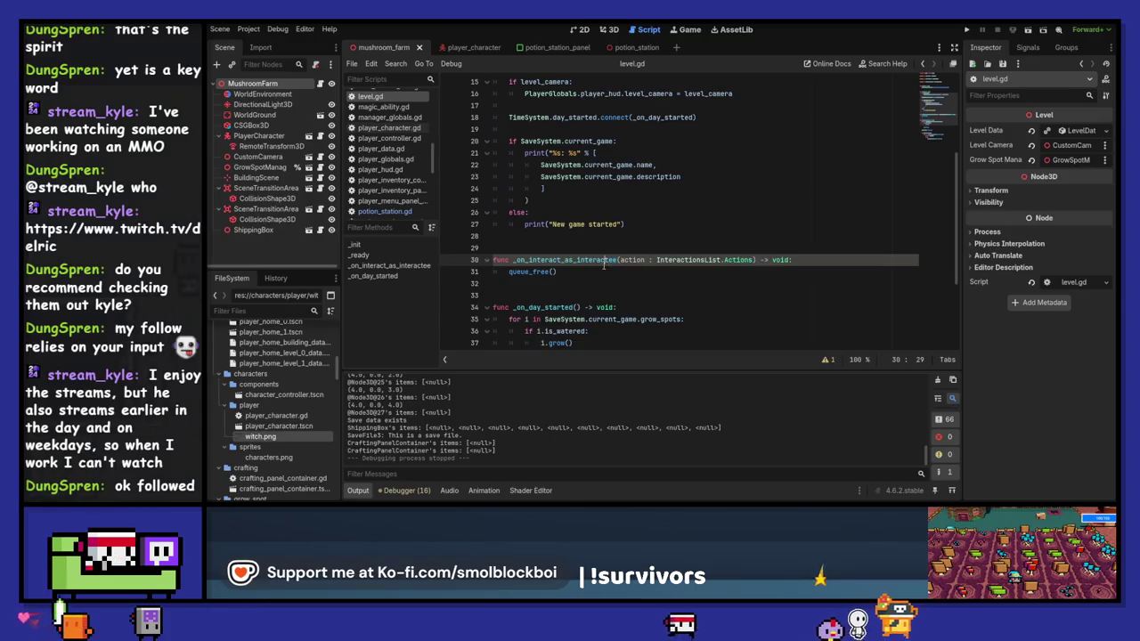
pyautogui.hotkey('ctrl', 's')
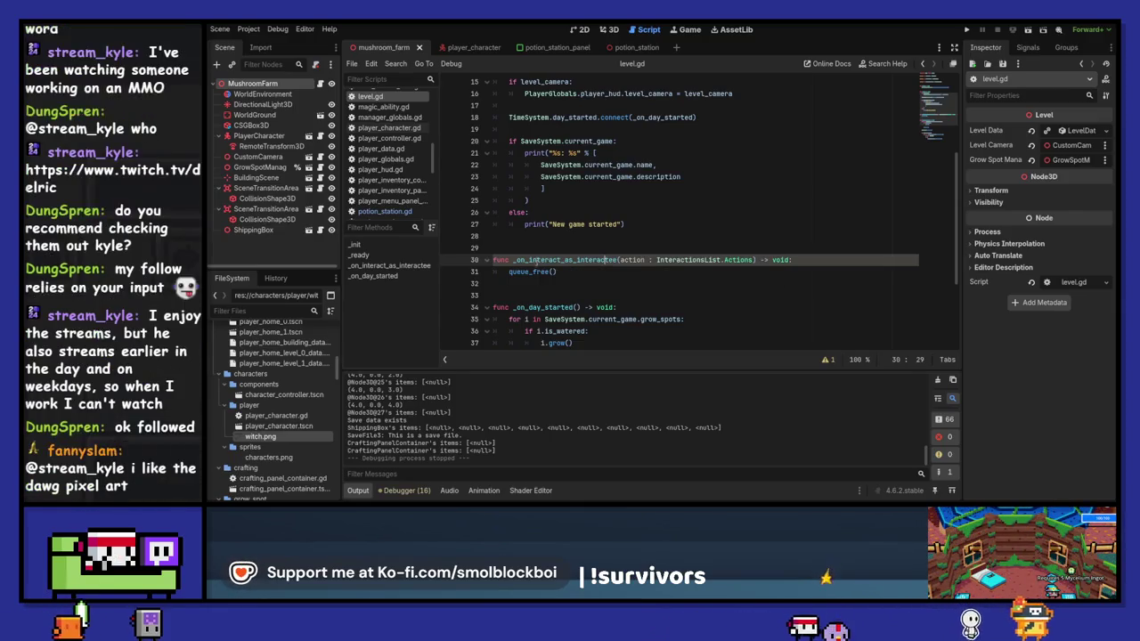
pyautogui.doubleClick(616, 259)
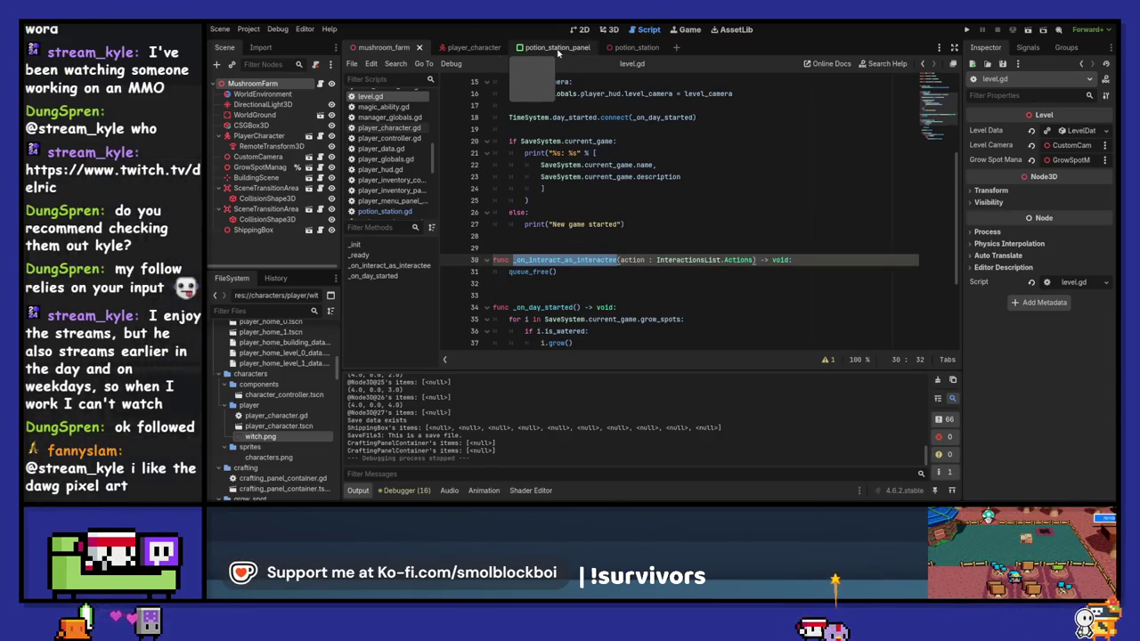
# From potion_station.gd's Interaction.new call, open the Interaction class in interaction.gd.
pyautogui.click(543, 48)
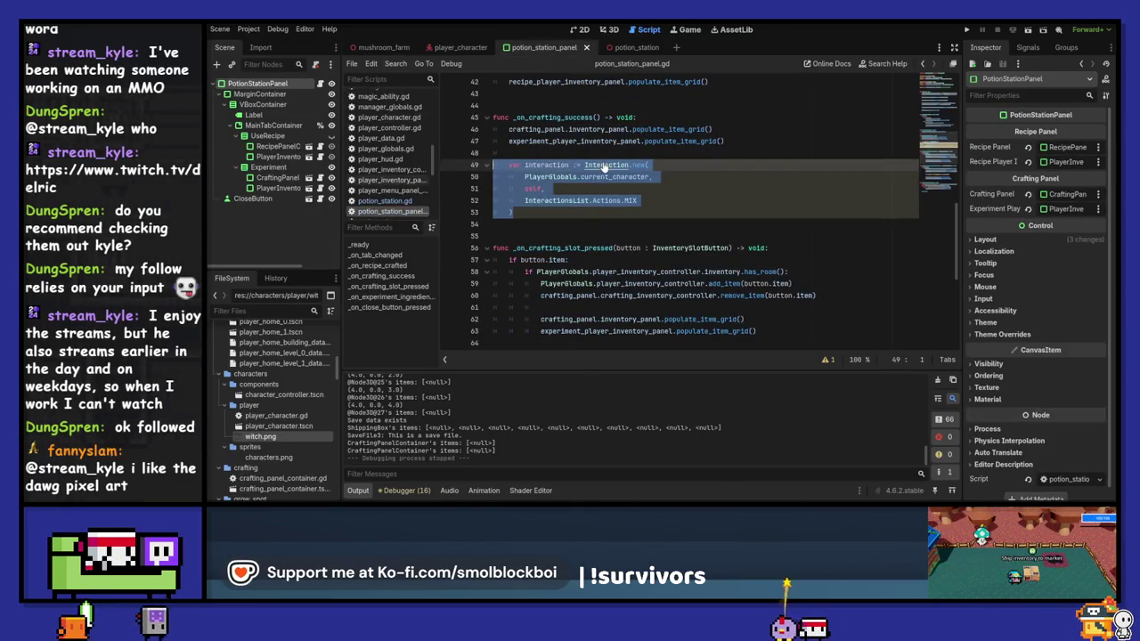
pyautogui.click(634, 47)
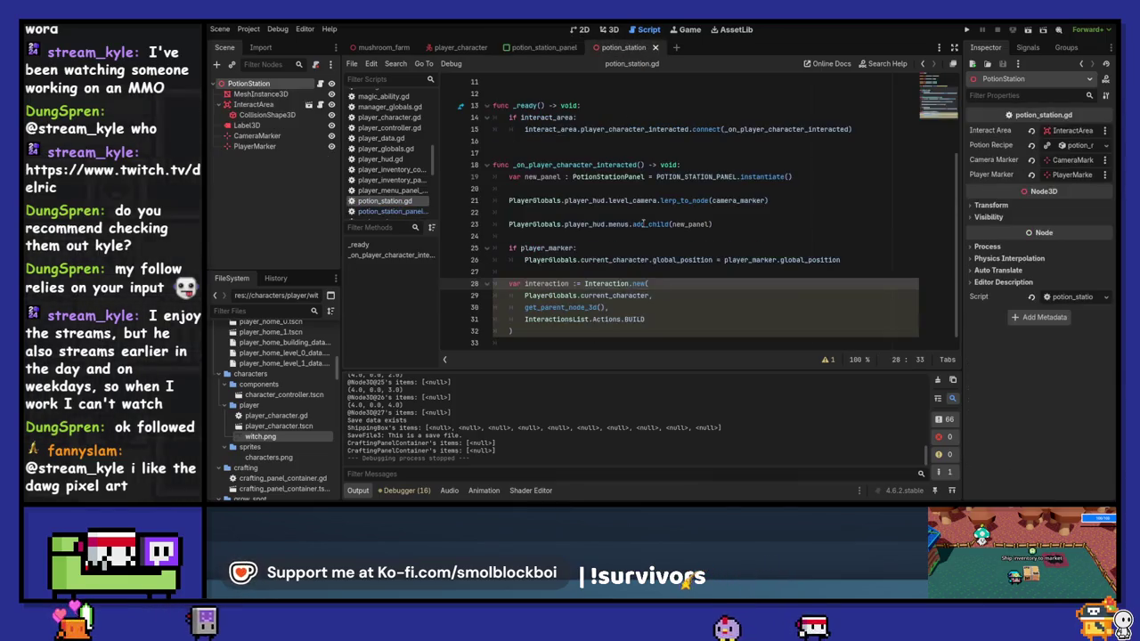
pyautogui.moveTo(643, 225)
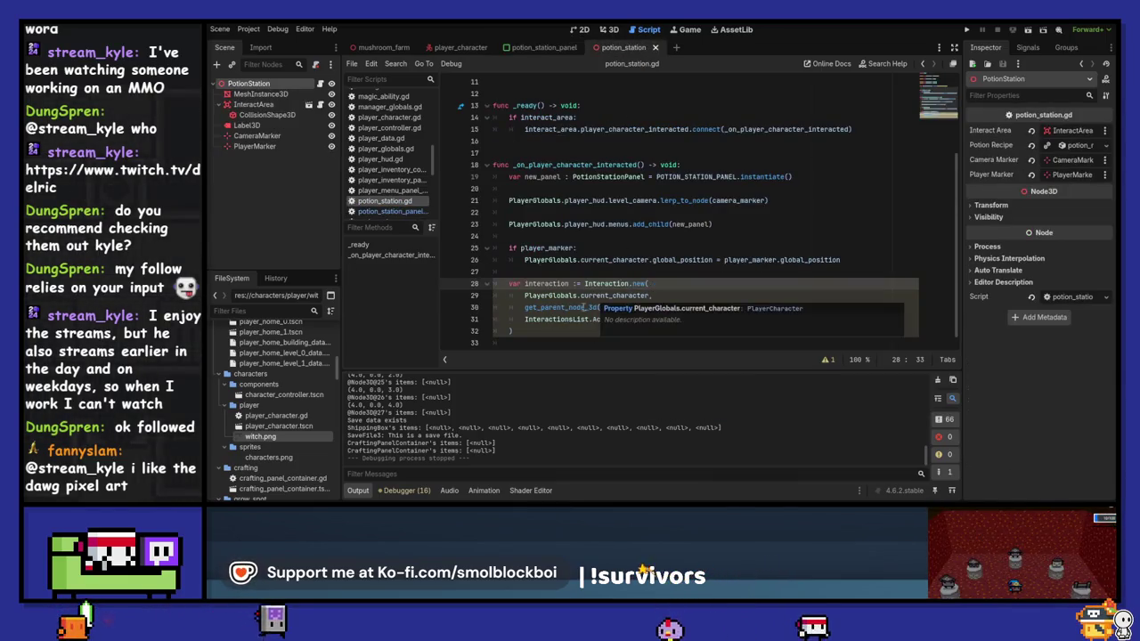
pyautogui.click(579, 307)
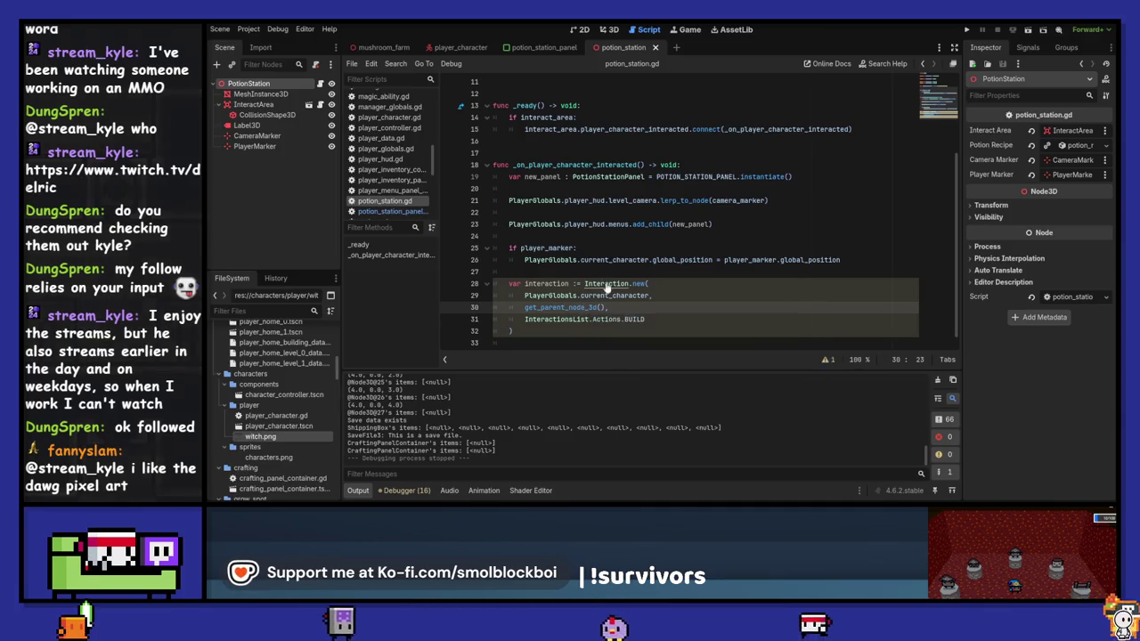
pyautogui.keyDown('ctrl'); pyautogui.click(603, 283); pyautogui.keyUp('ctrl')
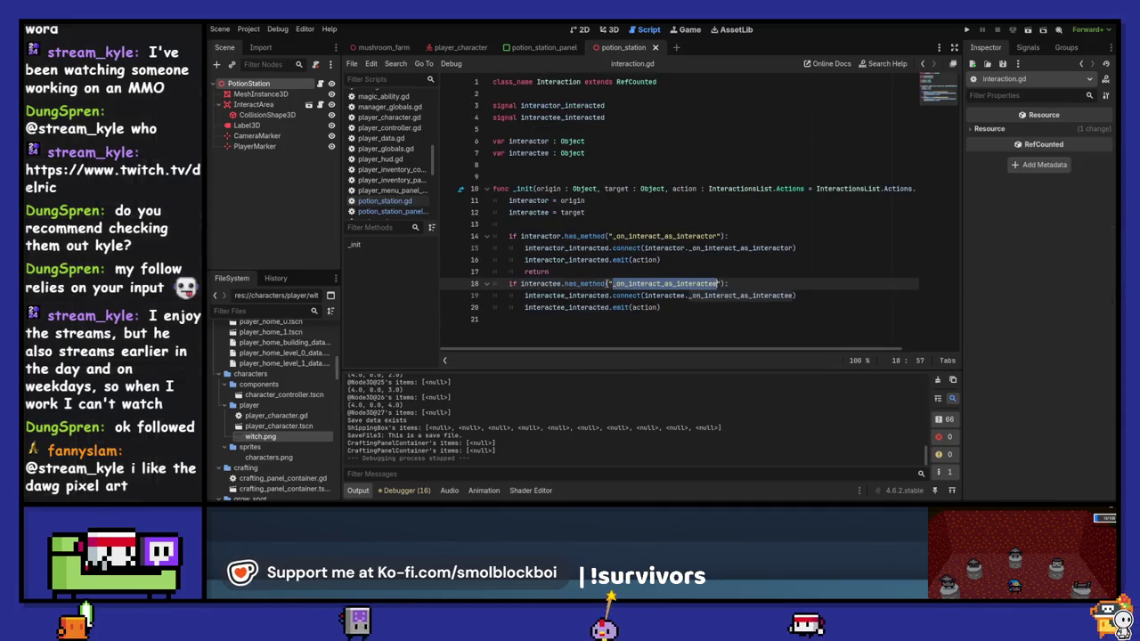
# Remove the return after the interactor signal on line 17 and run the game with F5.
pyautogui.click(580, 272)
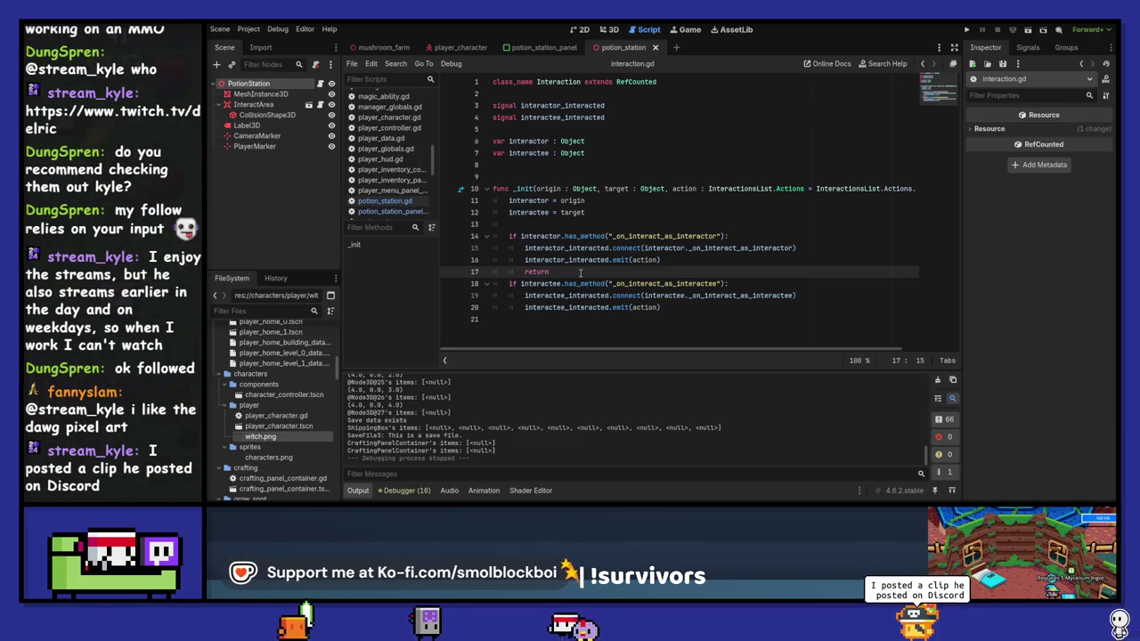
pyautogui.doubleClick(581, 272)
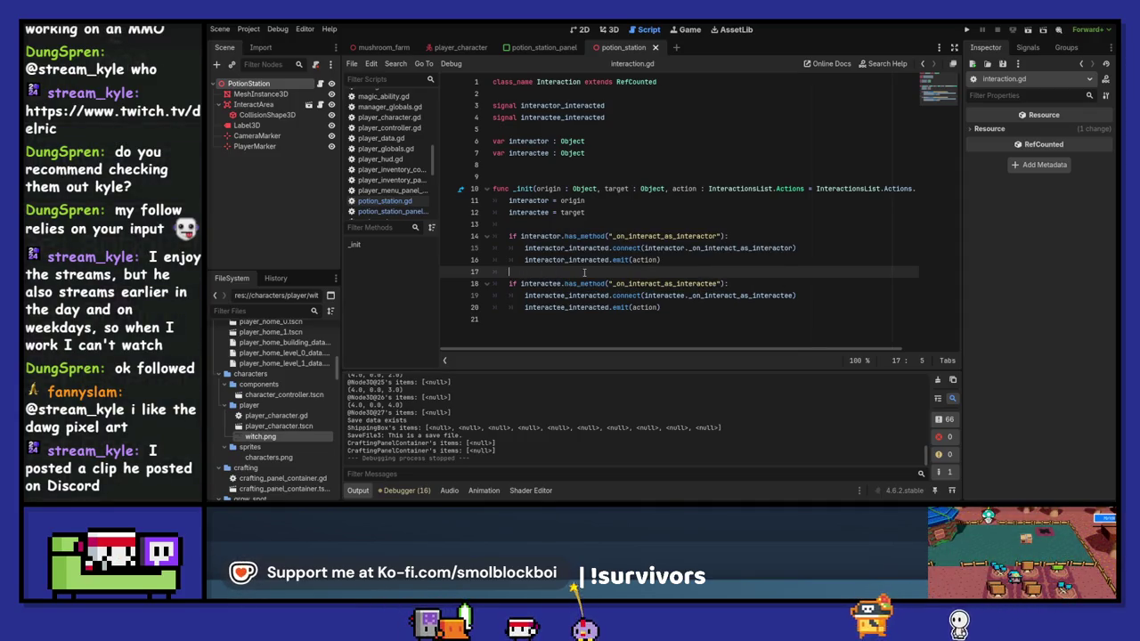
pyautogui.press('F5')
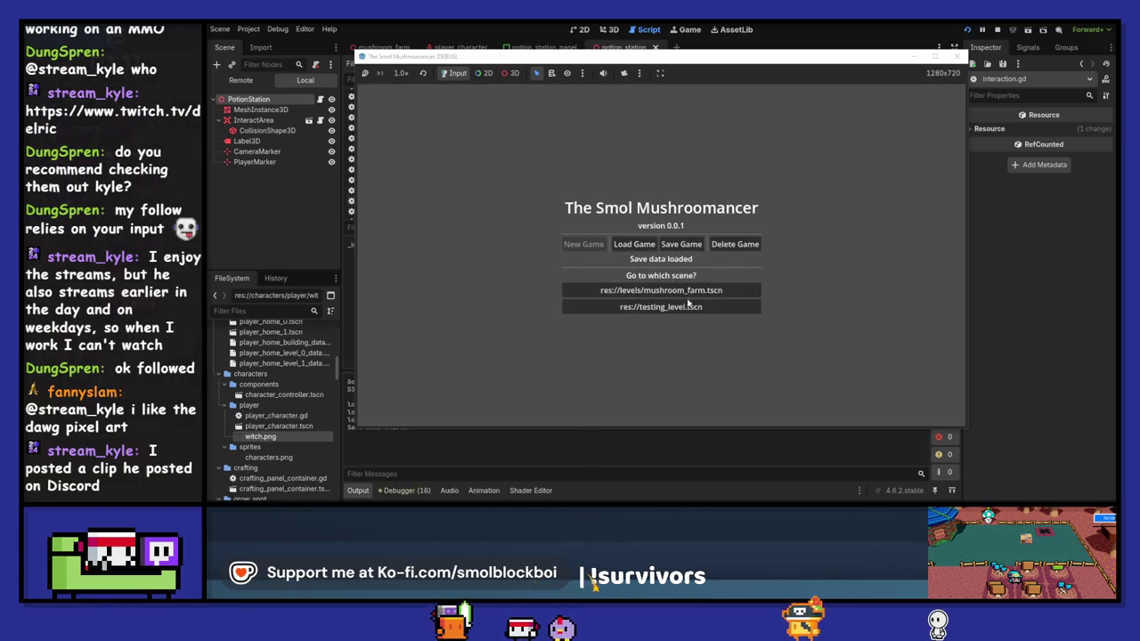
# Walk the player to the PotionStation, open its potions panel with E, then close it.
pyautogui.press('w')
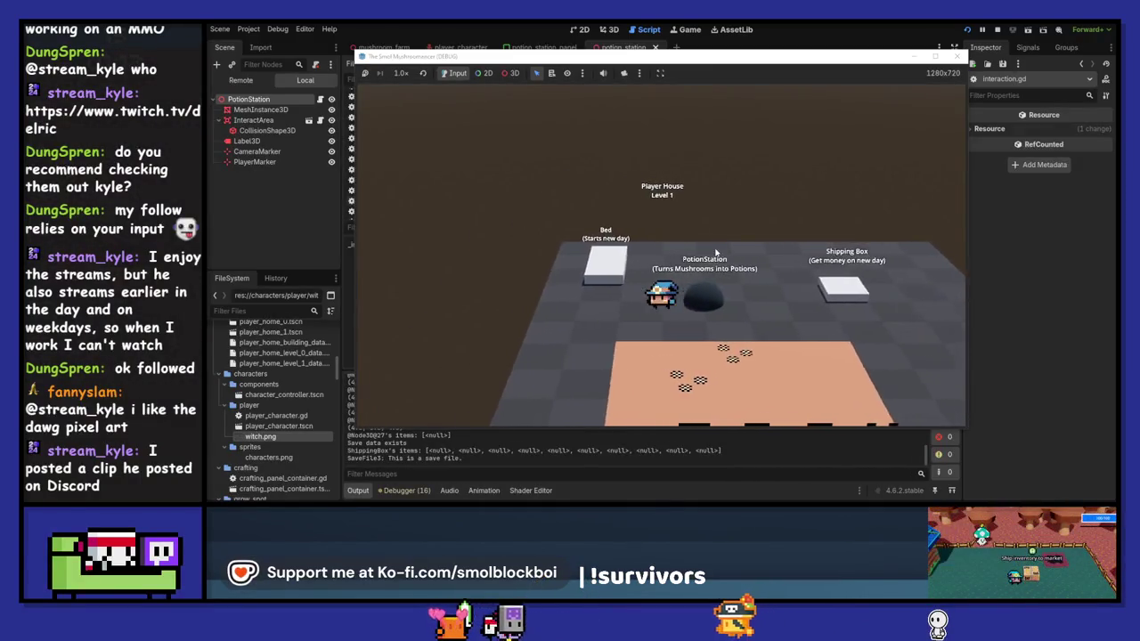
pyautogui.press('d')
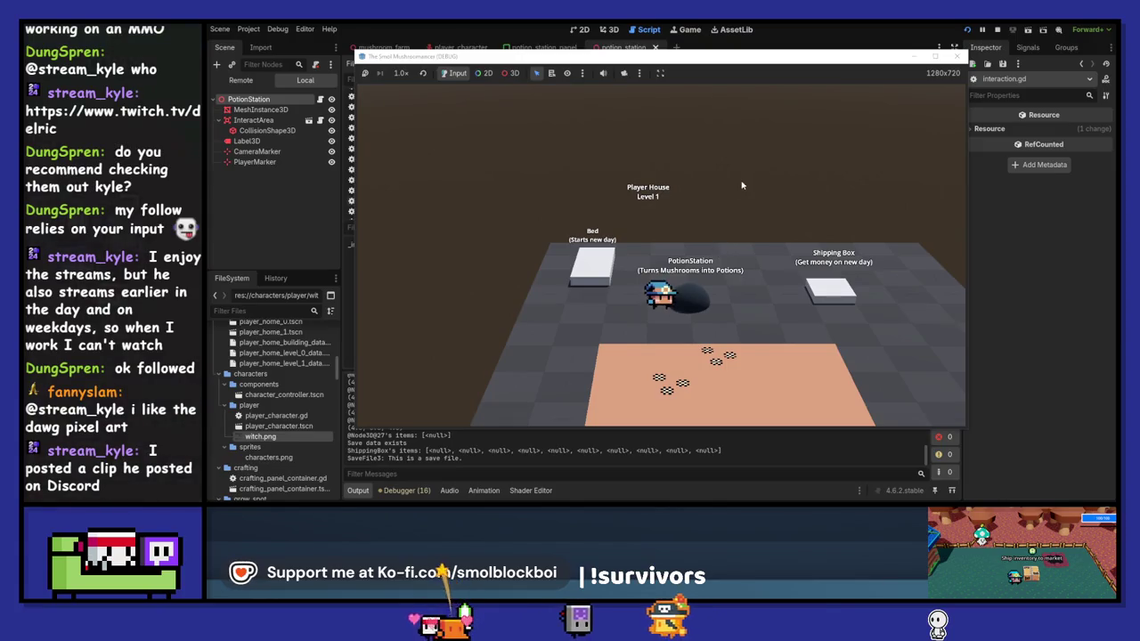
pyautogui.press('e')
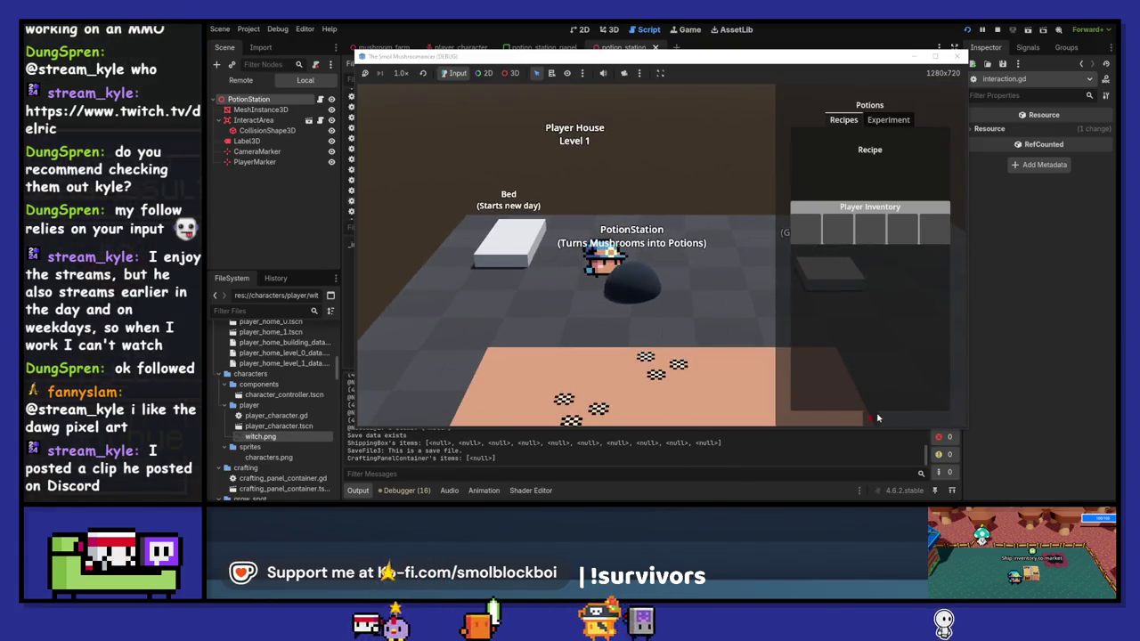
pyautogui.press('Escape')
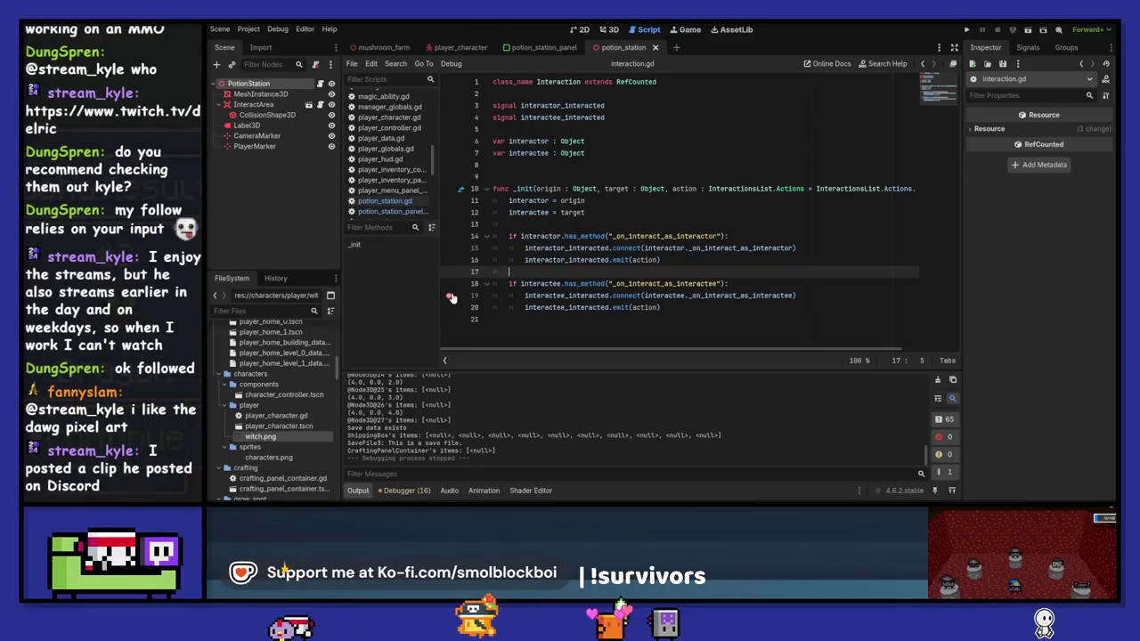
# Rerun the game, start the level, and close the game window.
pyautogui.press('F5')
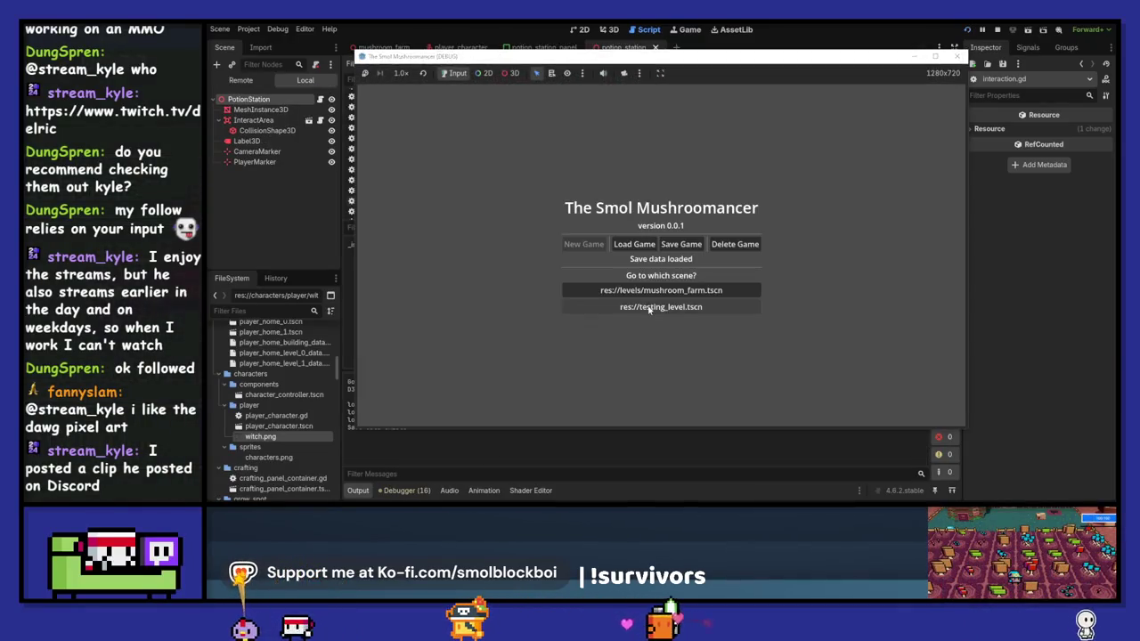
pyautogui.click(643, 291)
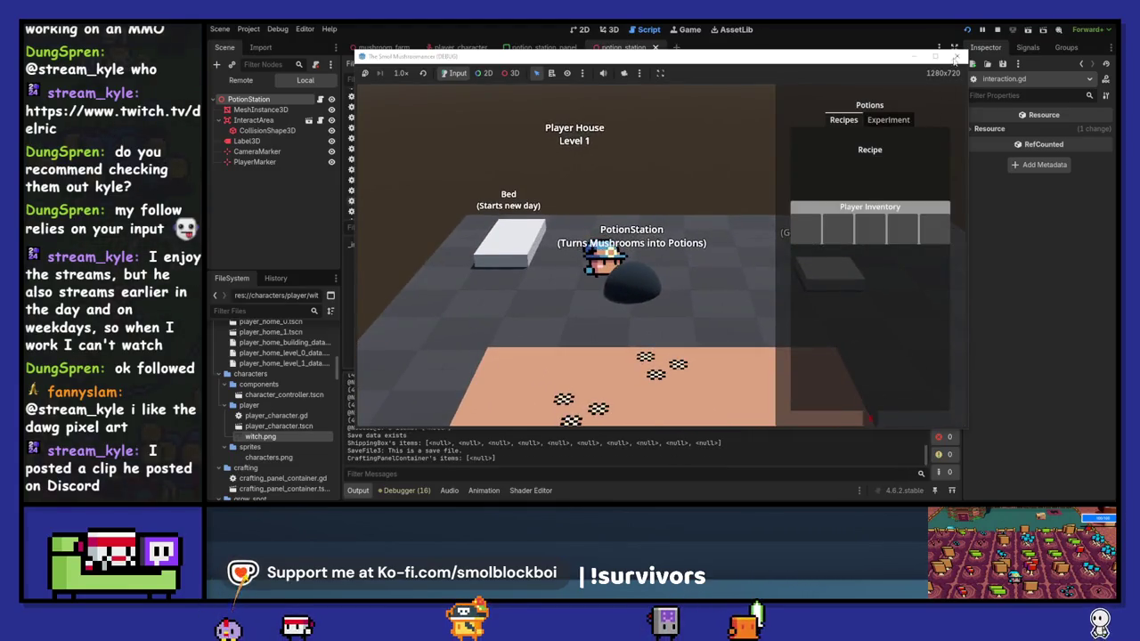
pyautogui.click(954, 58)
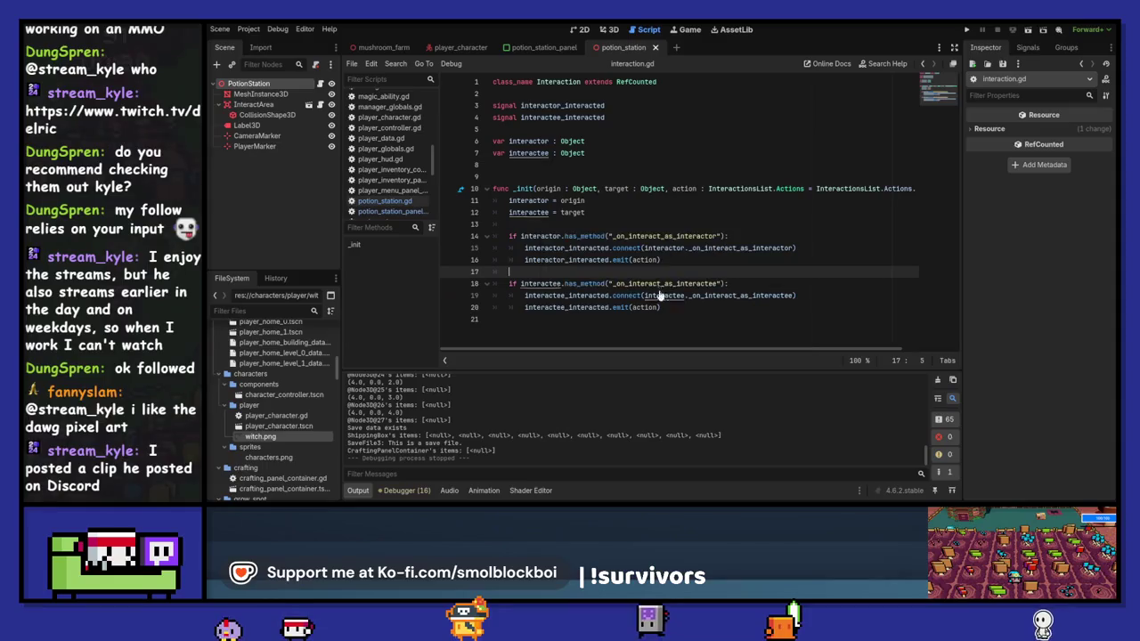
# Select the _on_interact_as_interactee name and cycle through the mushroom_farm, potion_station and panel tabs.
pyautogui.doubleClick(663, 284)
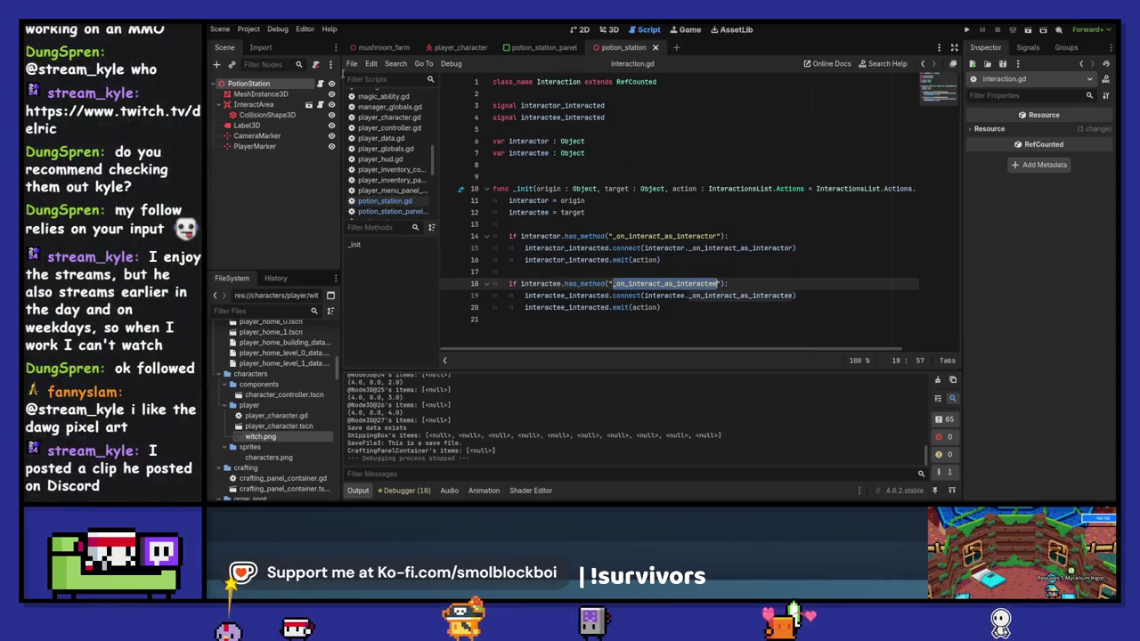
pyautogui.click(321, 83)
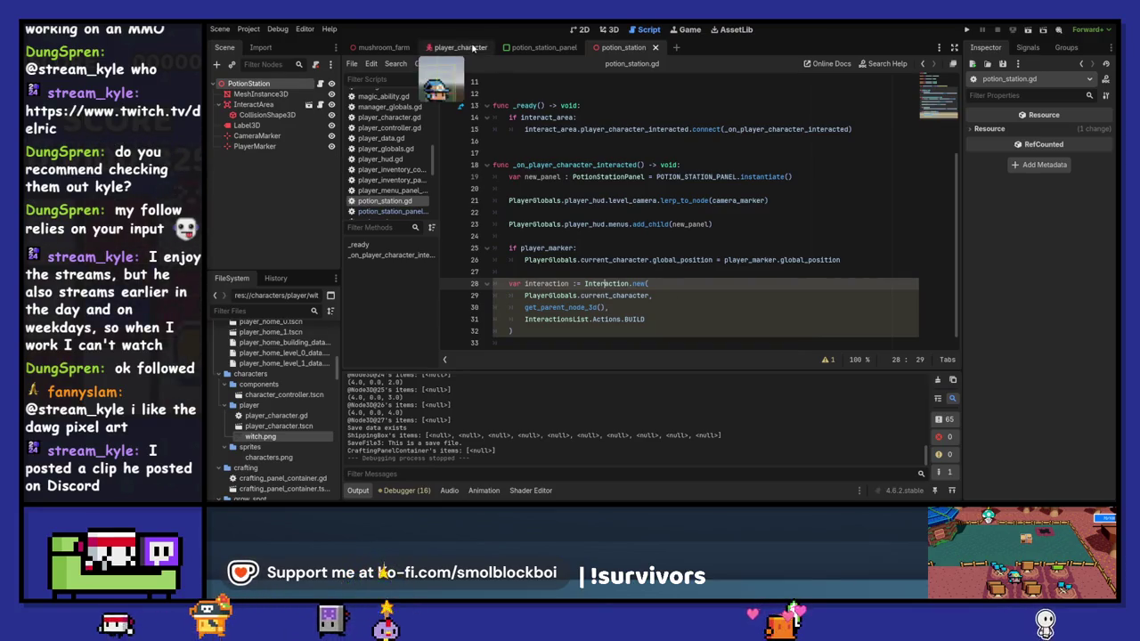
pyautogui.click(386, 48)
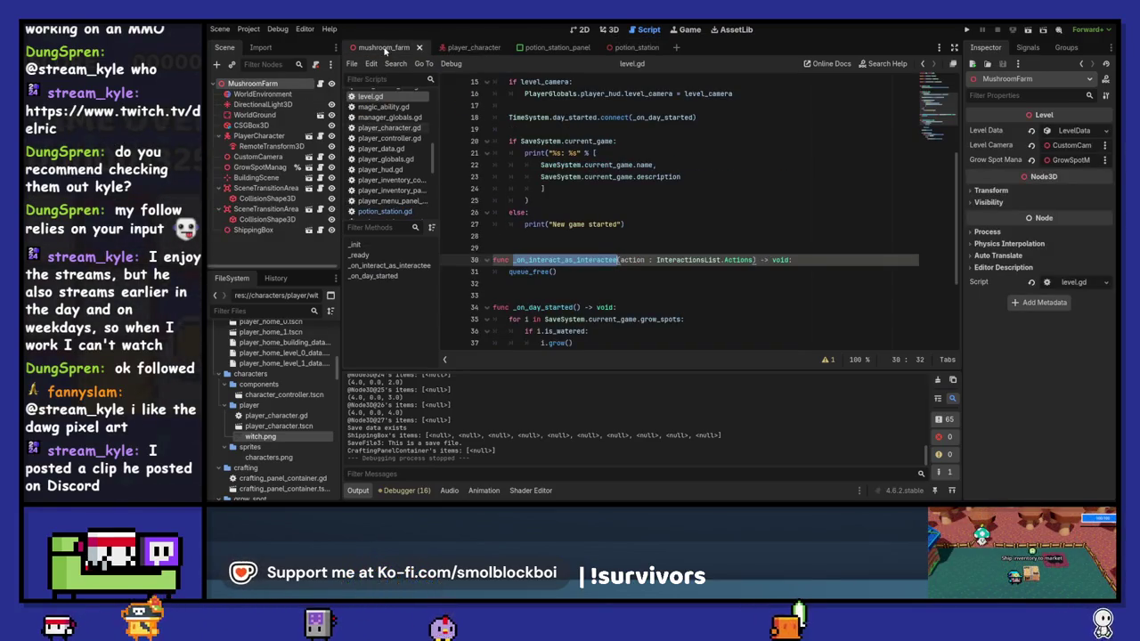
pyautogui.click(645, 48)
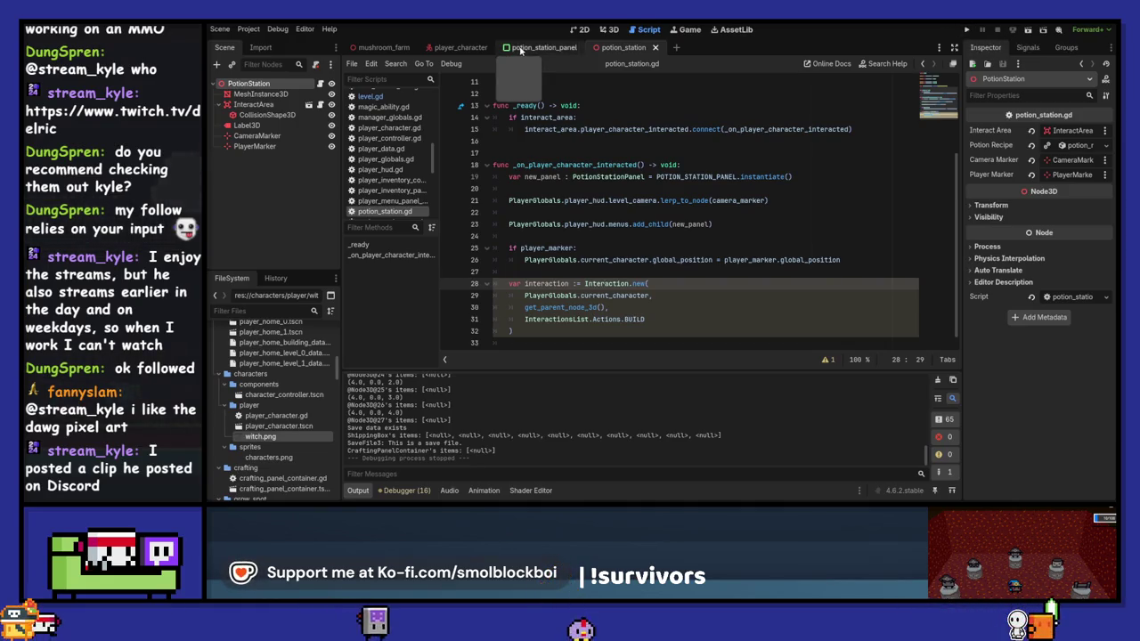
pyautogui.click(521, 50)
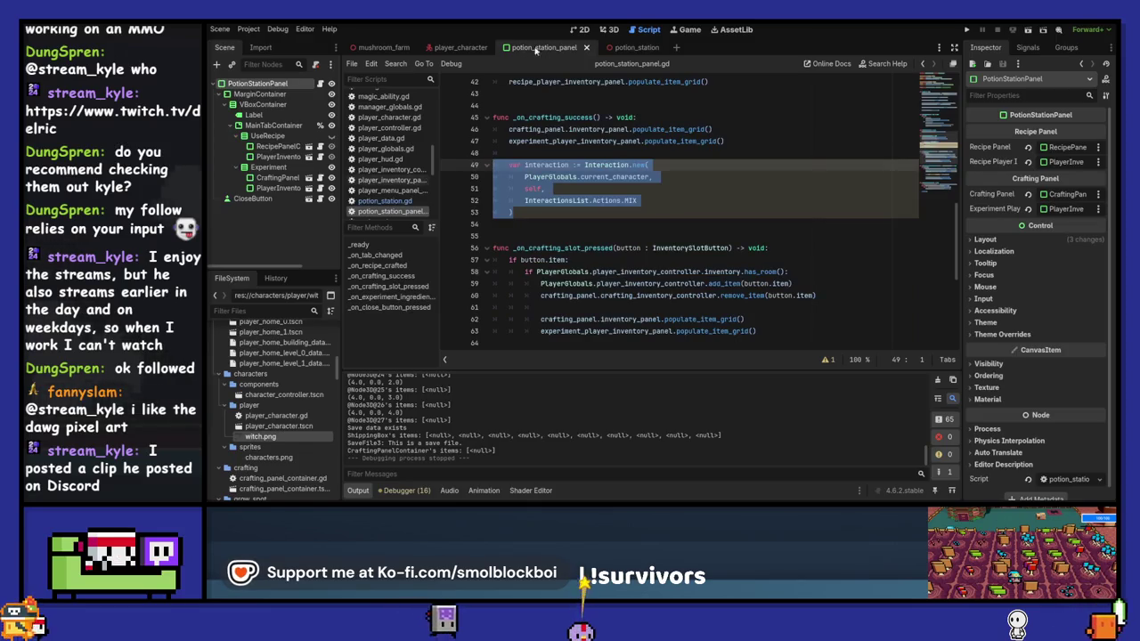
pyautogui.click(634, 48)
# From the potion_station tab, run the project, start from the title menu, then stop it.
pyautogui.press('F5')
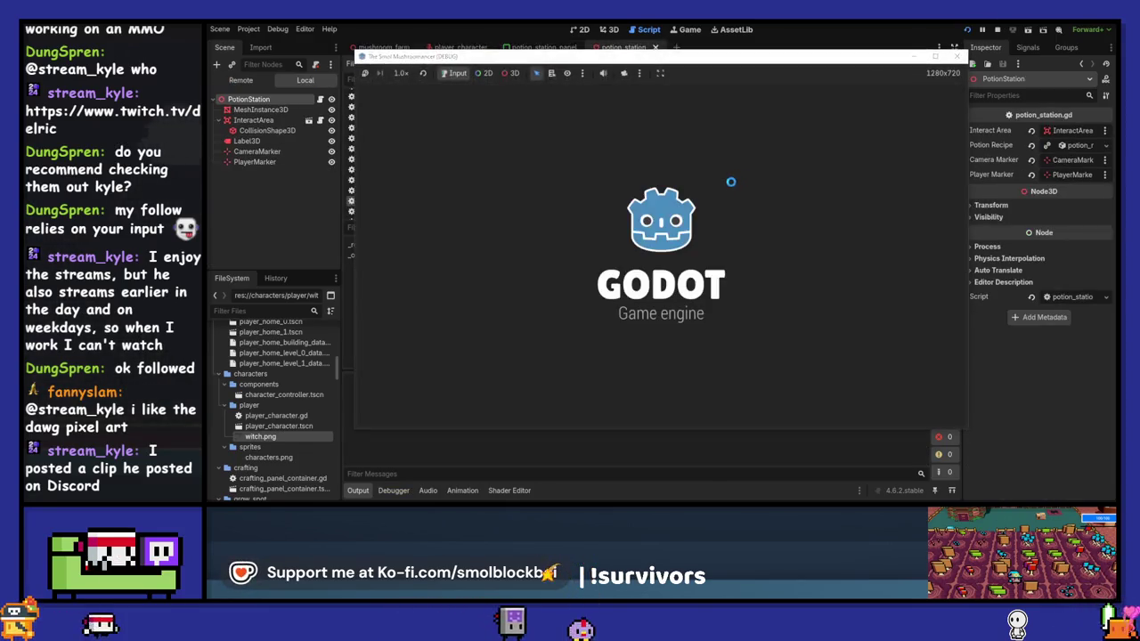
pyautogui.click(699, 290)
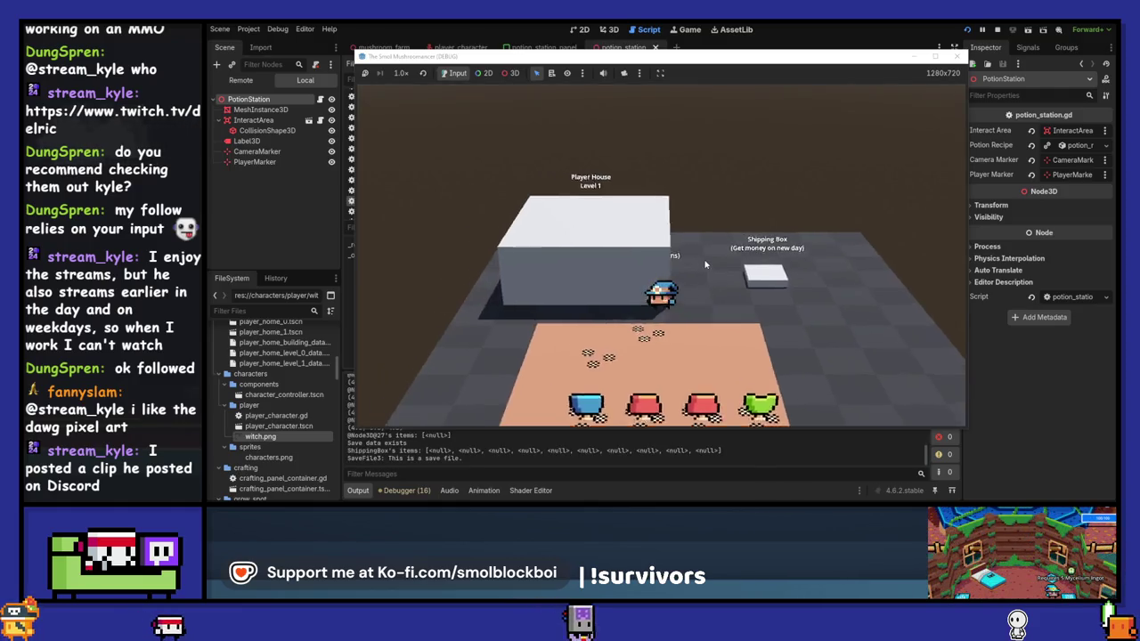
pyautogui.click(997, 29)
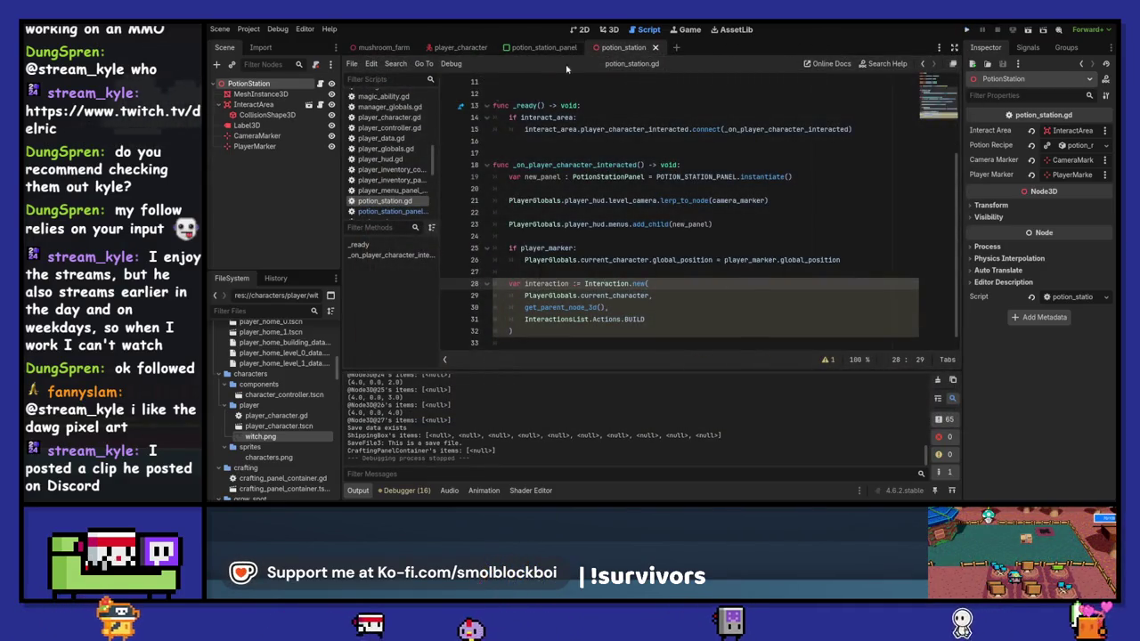
# Filter files by 'home', open player_home_1.tscn, and place the caret at line 9's end in player_home.gd.
pyautogui.click(261, 309)
pyautogui.write('home')
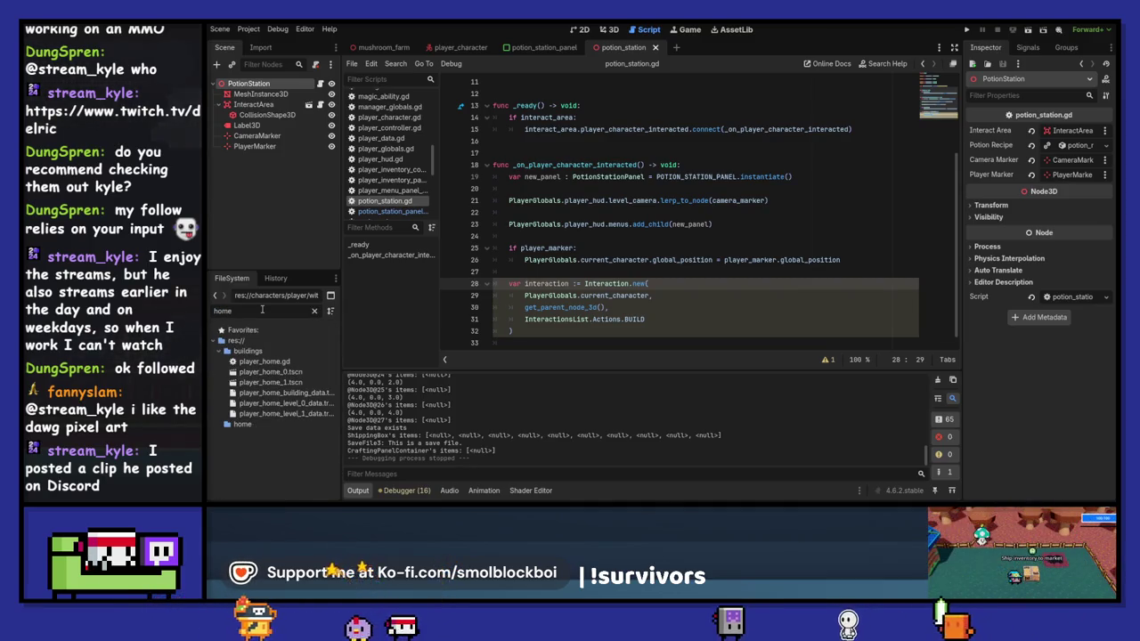
pyautogui.doubleClick(299, 381)
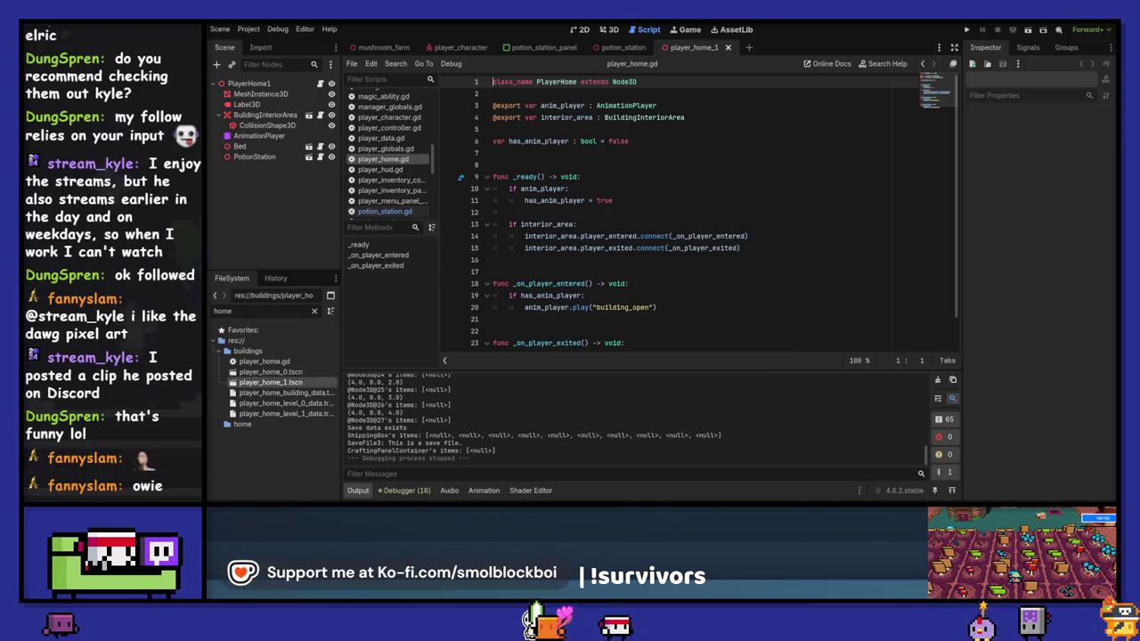
pyautogui.click(581, 178)
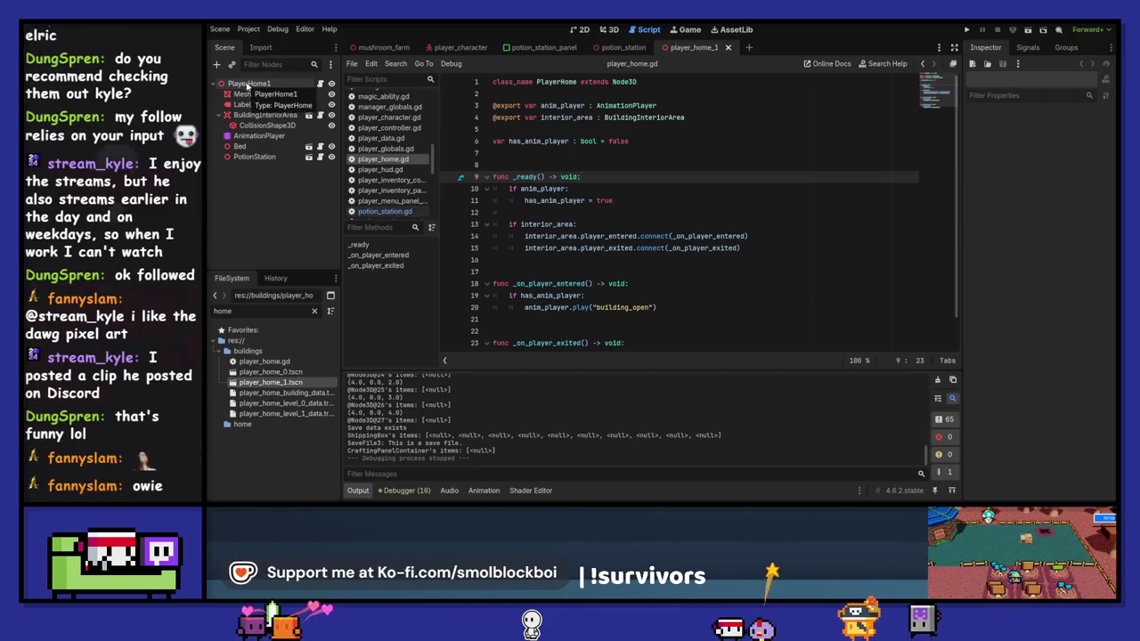
# Delete the _on_interact_as_interactee function on lines 30–31 of level.gd and save.
pyautogui.click(621, 49)
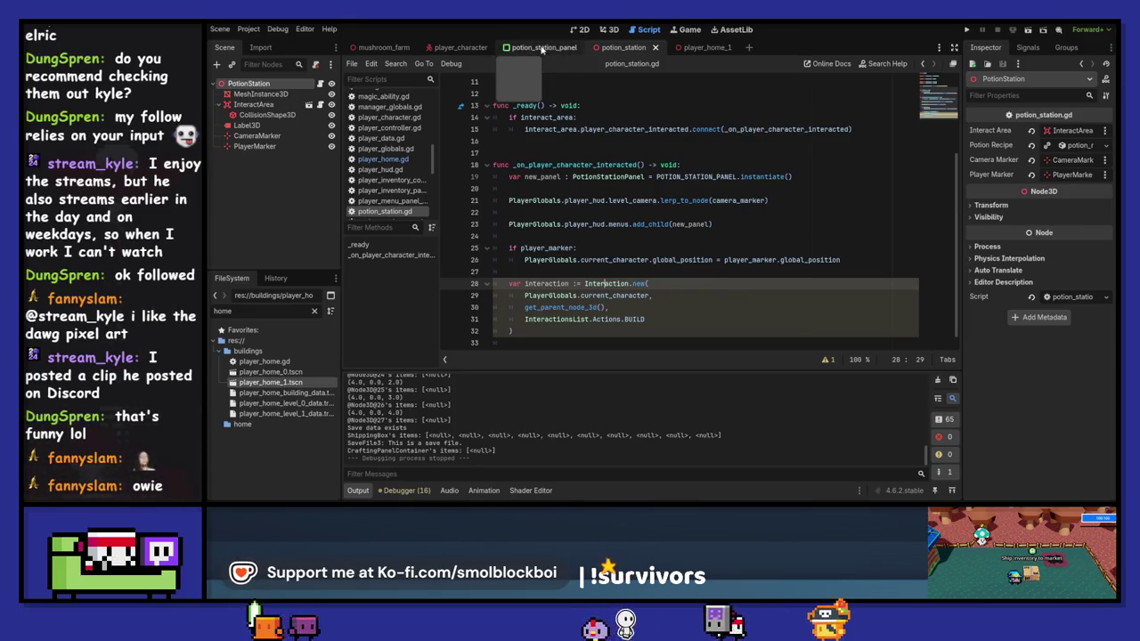
pyautogui.click(383, 47)
pyautogui.click(571, 272)
pyautogui.moveTo(571, 272); pyautogui.dragTo(487, 264)
pyautogui.hotkey('ctrl', 'c')
pyautogui.press('BackSpace')
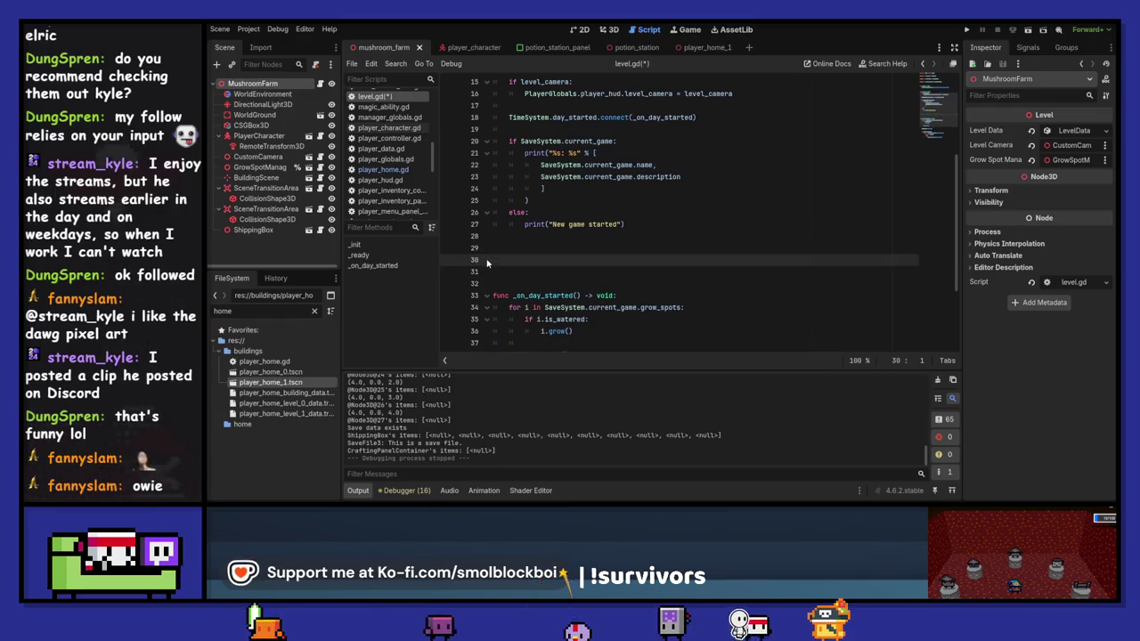
pyautogui.press('BackSpace')
pyautogui.press('BackSpace')
pyautogui.hotkey('ctrl', 's')
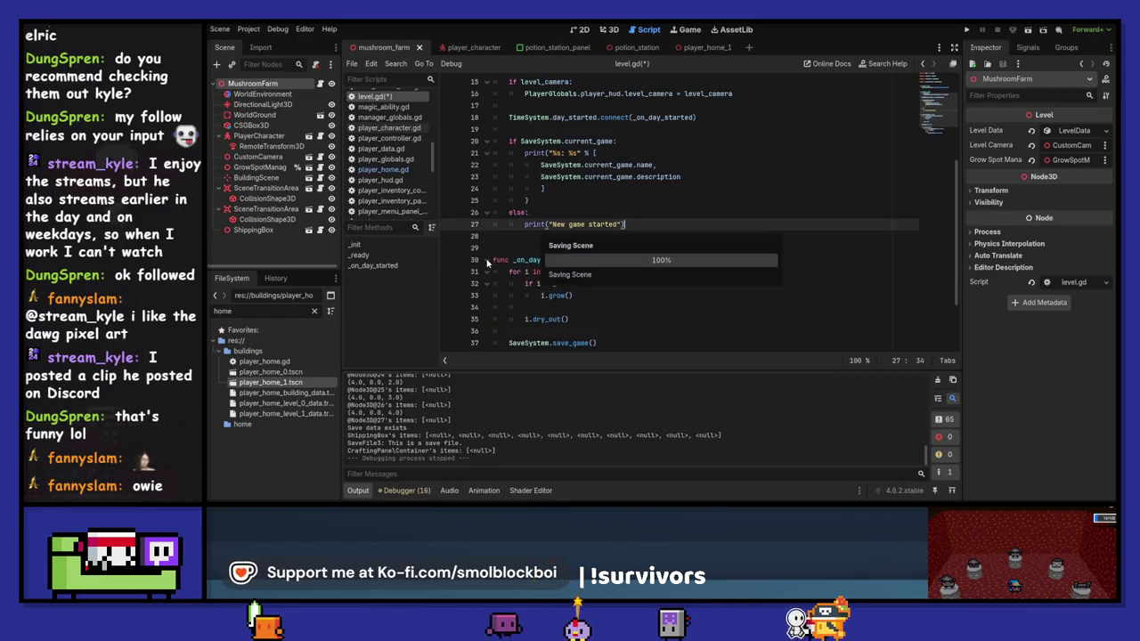
# Return to player_home.gd and place the caret on empty line 16.
pyautogui.hotkey('ctrl', 'shift', 'Tab')
pyautogui.scroll(-1, 588, 235)
pyautogui.click(541, 226)
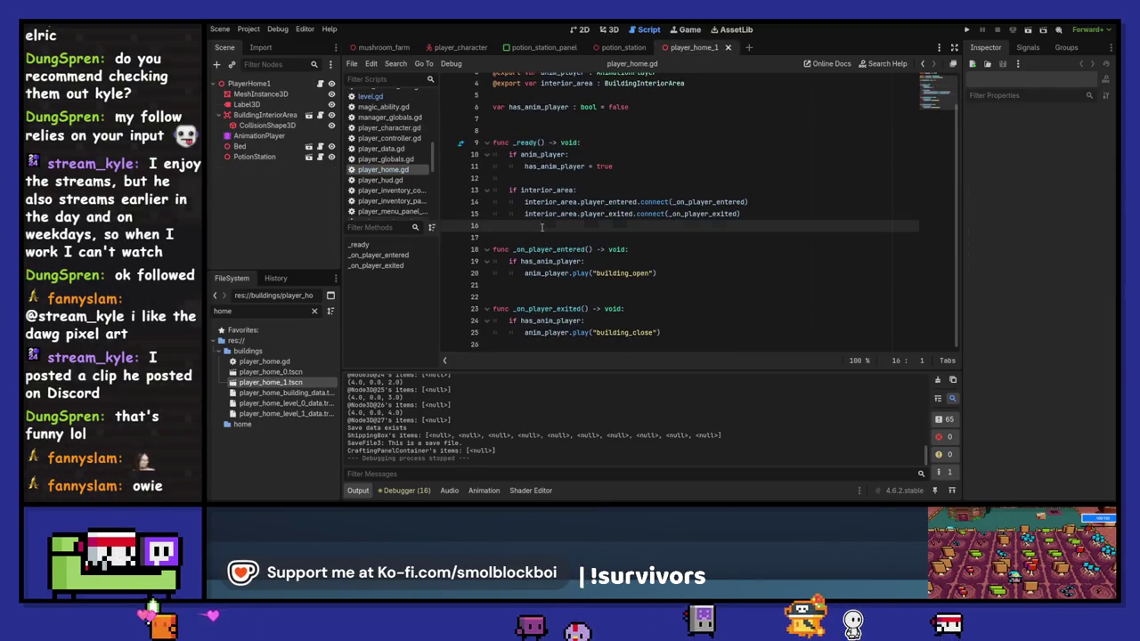
# Add an _on_interact_as_interactee(action) function calling queue_free() above _on_player_entered in player_home.gd.
pyautogui.hotkey('ctrl', 'v')
pyautogui.press('Down')
pyautogui.press('Down')
pyautogui.press('Return')
pyautogui.press('Up')
pyautogui.press('Up')
pyautogui.press('End')
pyautogui.hotkey('shift', 'Home')
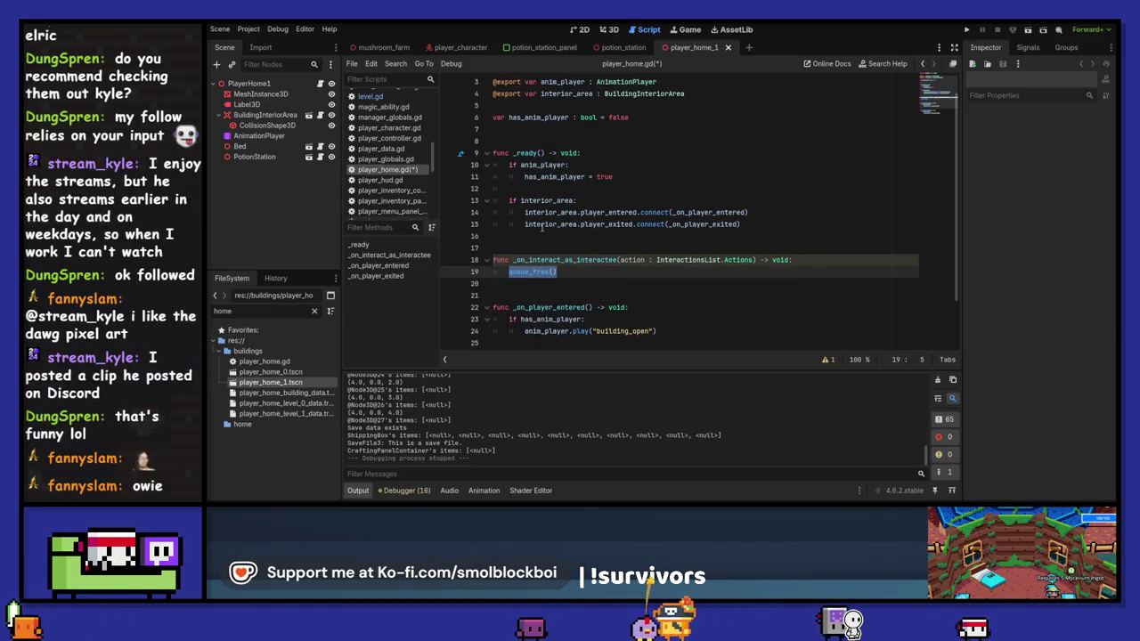
# Test-run the game, interact with the potion station, and close the session after the freed-object error.
pyautogui.press('F5')
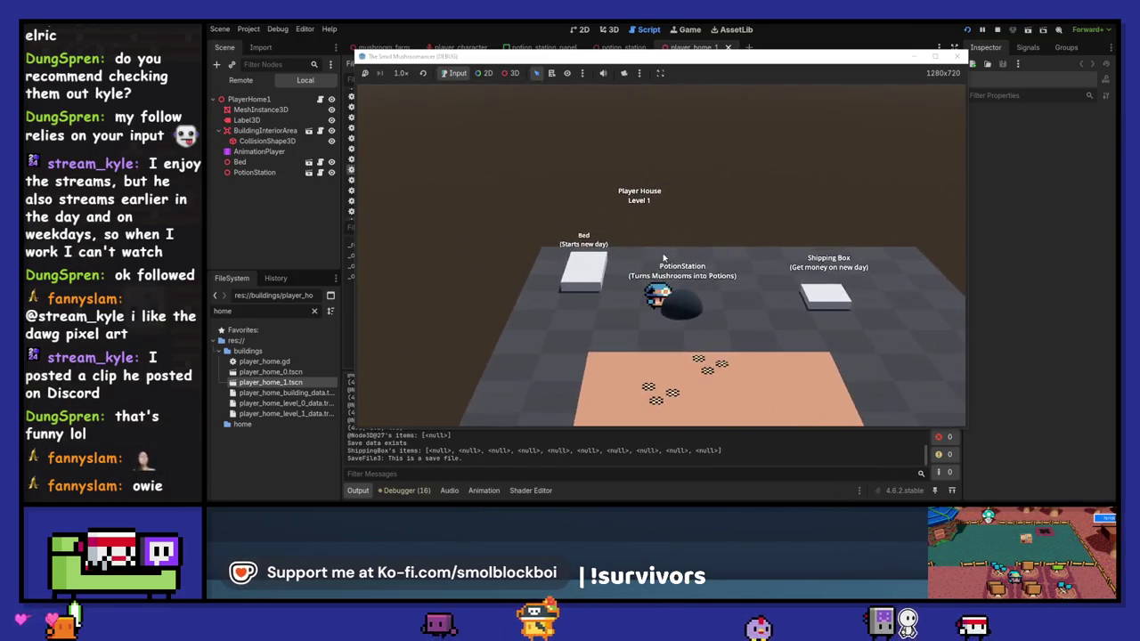
pyautogui.press('e')
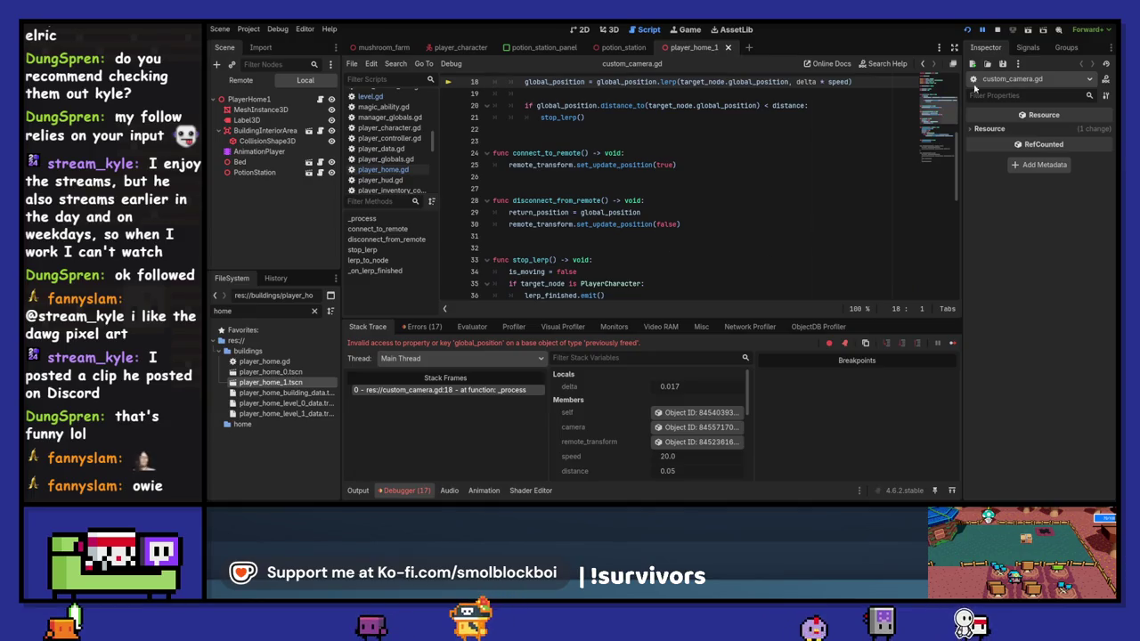
pyautogui.click(997, 30)
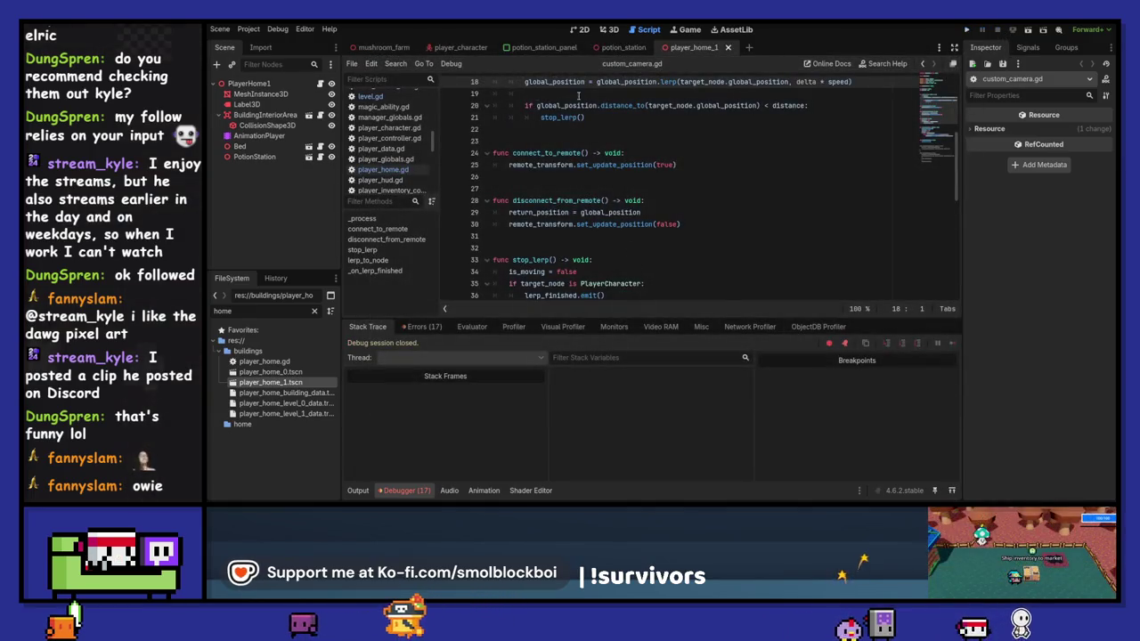
pyautogui.click(383, 169)
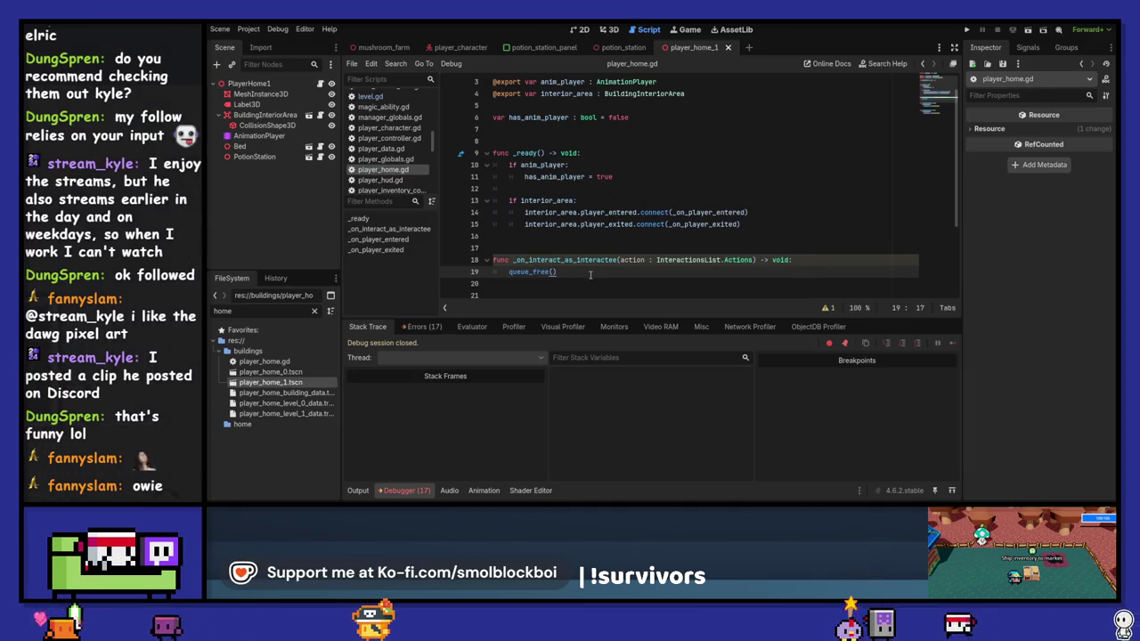
# Replace queue_free() on line 19 with print("KABERM").
pyautogui.scroll(-1, 591, 274)
pyautogui.moveTo(557, 236); pyautogui.dragTo(502, 239)
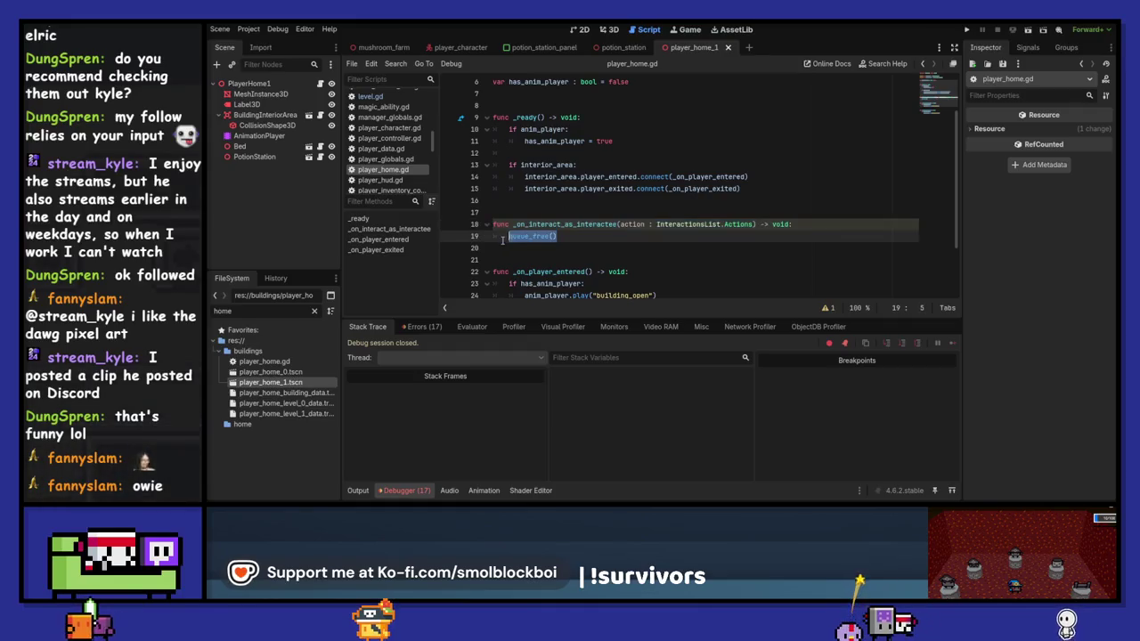
pyautogui.write('print(')
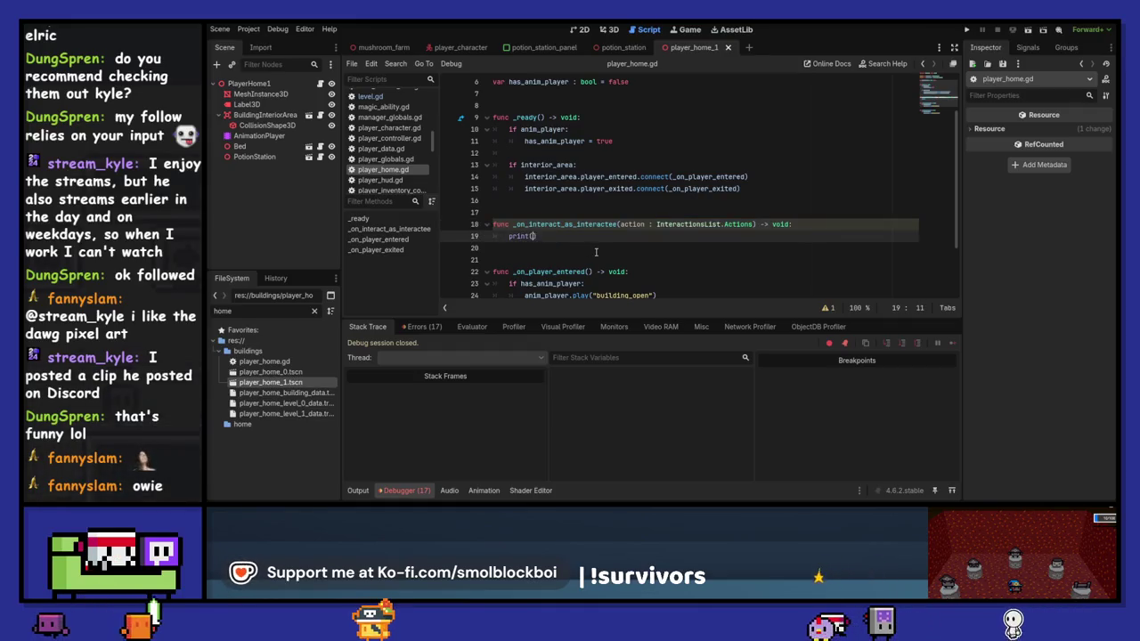
pyautogui.write('"')
pyautogui.press('BackSpace')
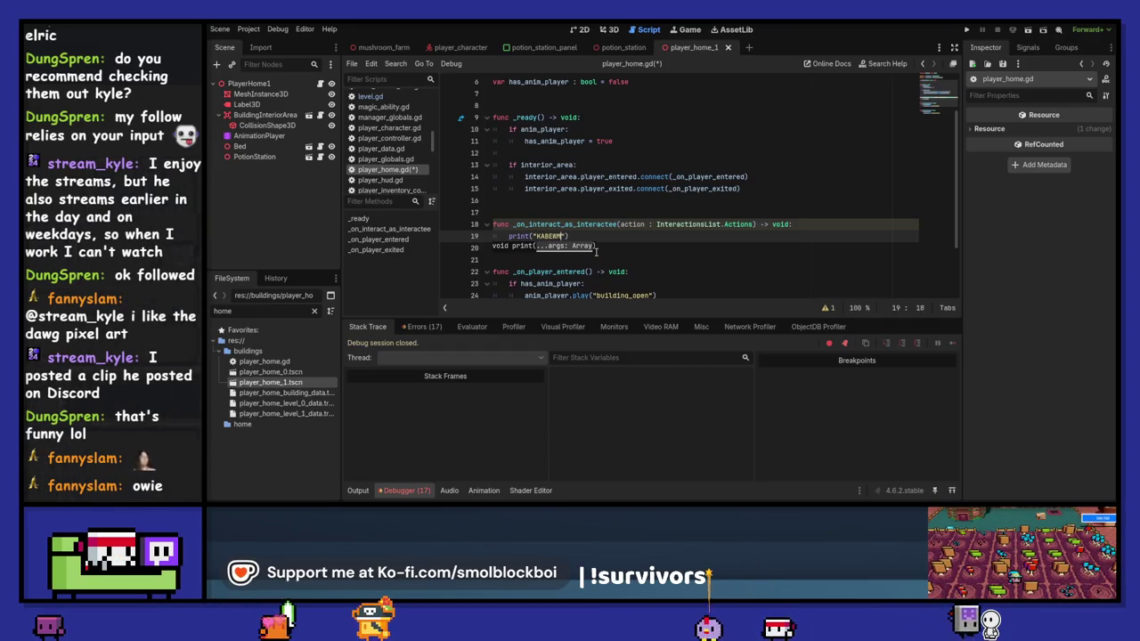
# Test-run the game, use the PotionStation so KABERM is logged, then stop the game.
pyautogui.press('F5')
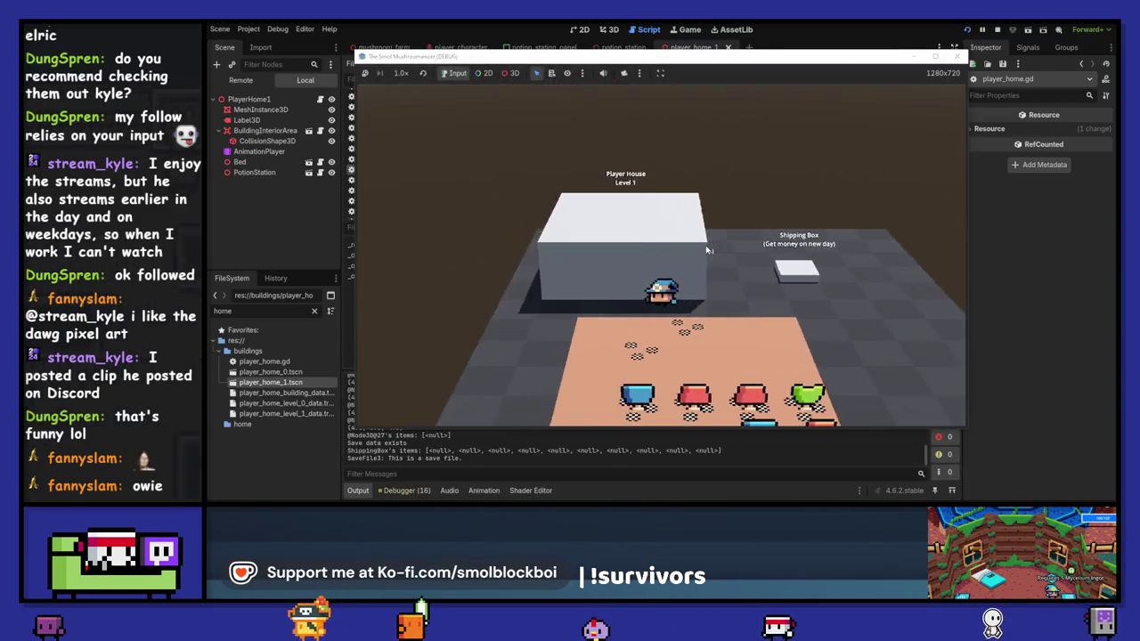
pyautogui.press('e')
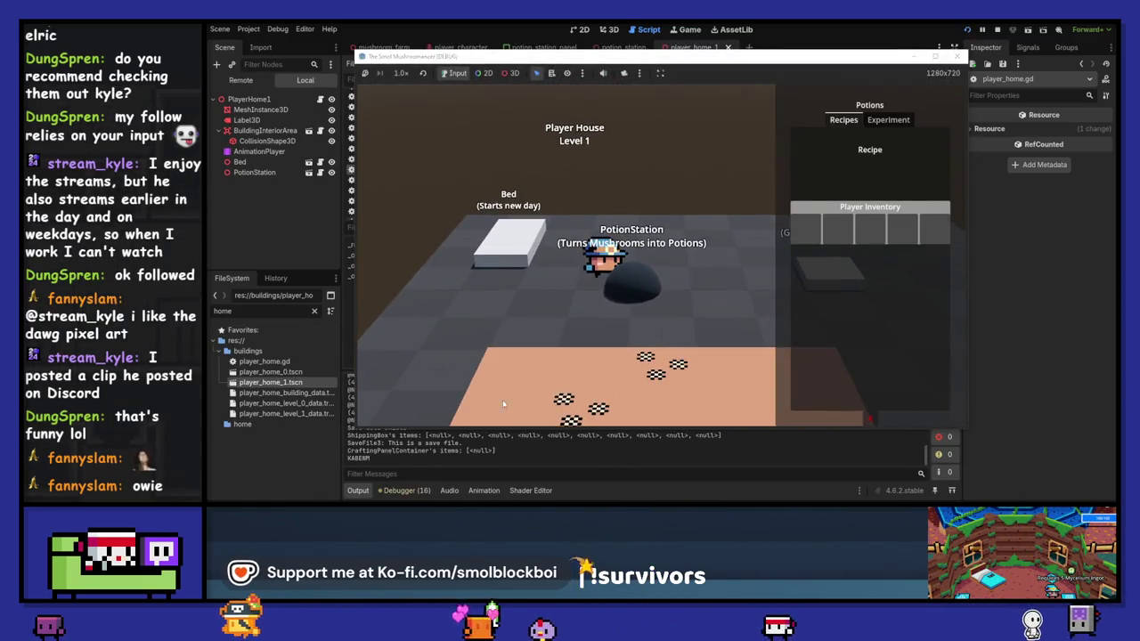
pyautogui.press('Escape')
pyautogui.press('F8')
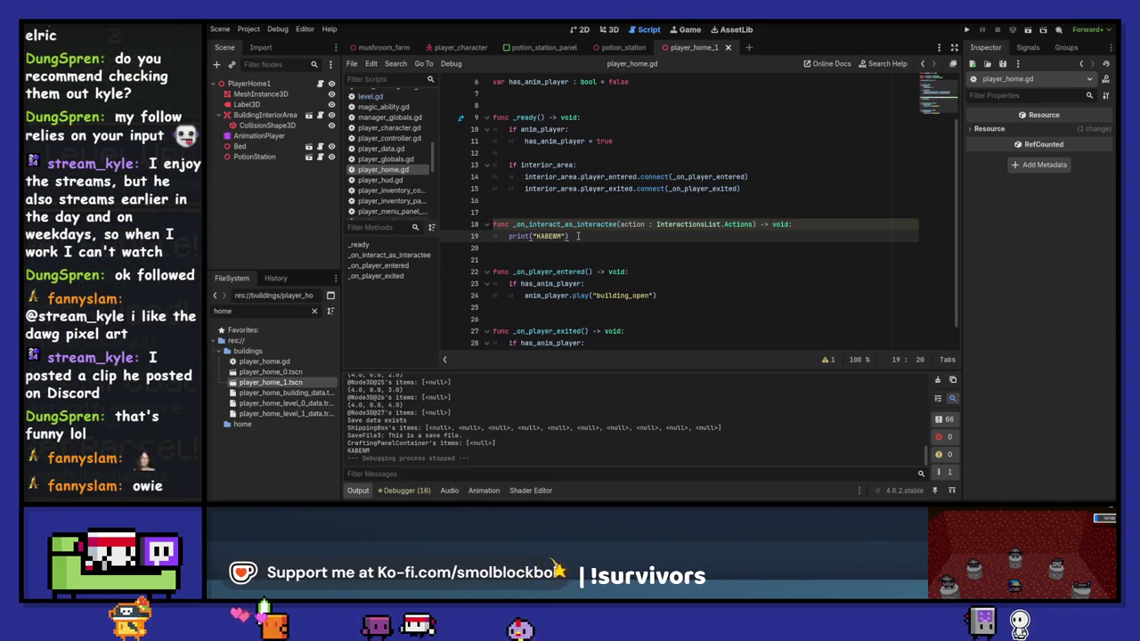
# Delete the test function from player_home.gd and close the player home scene.
pyautogui.keyDown('shift'); pyautogui.click(482, 225); pyautogui.keyUp('shift')
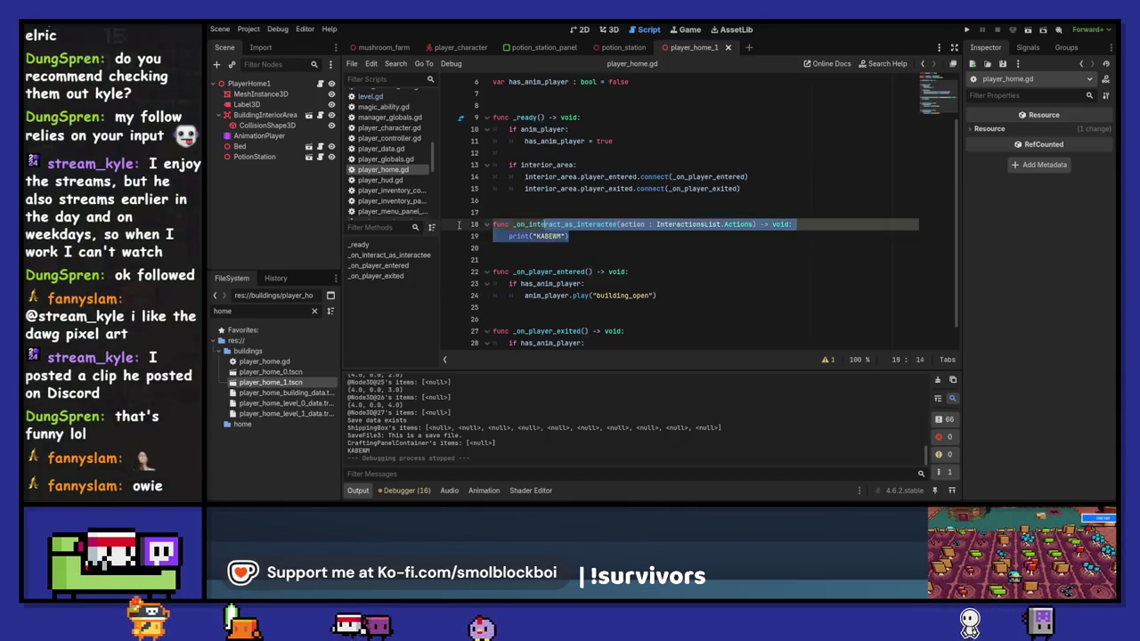
pyautogui.press('BackSpace')
pyautogui.press('BackSpace')
pyautogui.press('BackSpace')
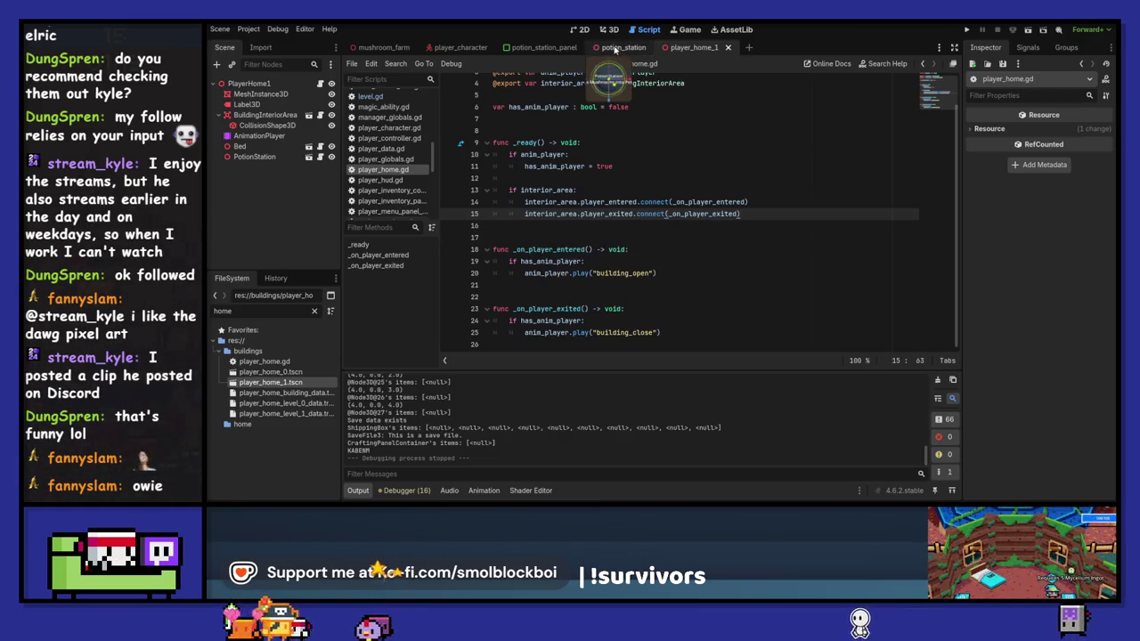
pyautogui.hotkey('ctrl', 'shift', 'w')
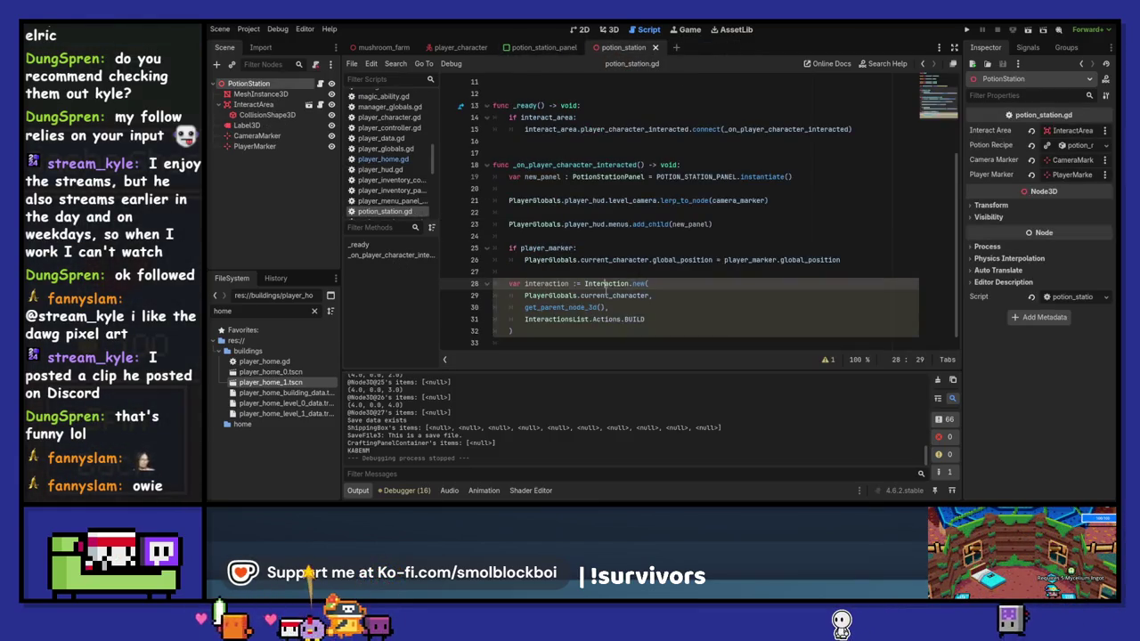
# In interaction.gd, rename the connected callback to _on_interacted_as_interactee and save.
pyautogui.keyDown('ctrl'); pyautogui.click(611, 284); pyautogui.keyUp('ctrl')
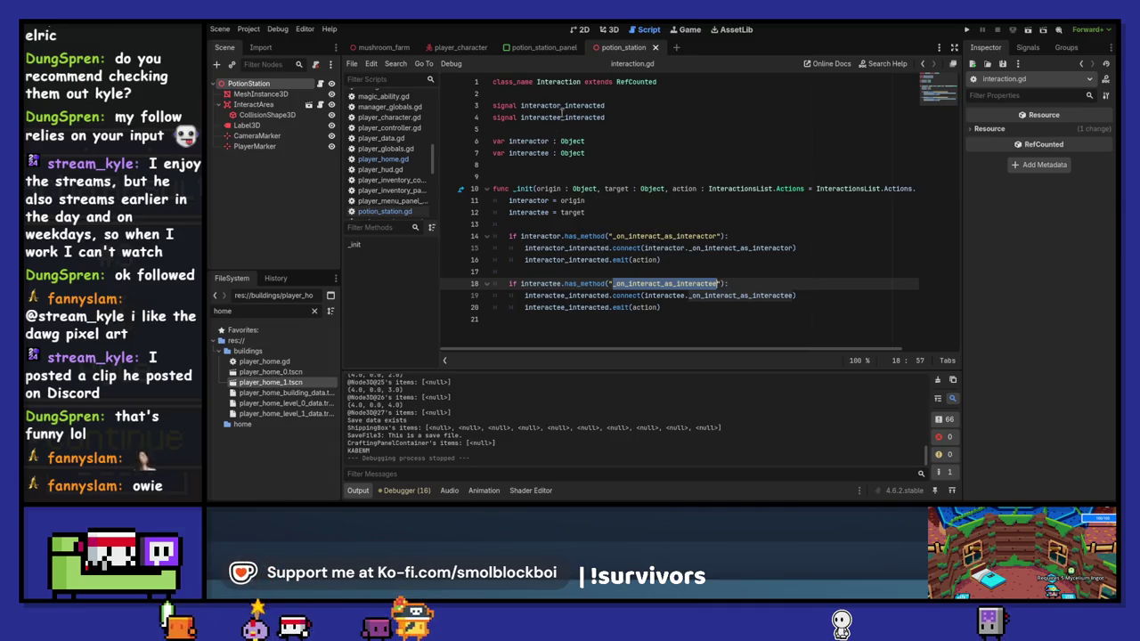
pyautogui.click(661, 236)
pyautogui.write('ed')
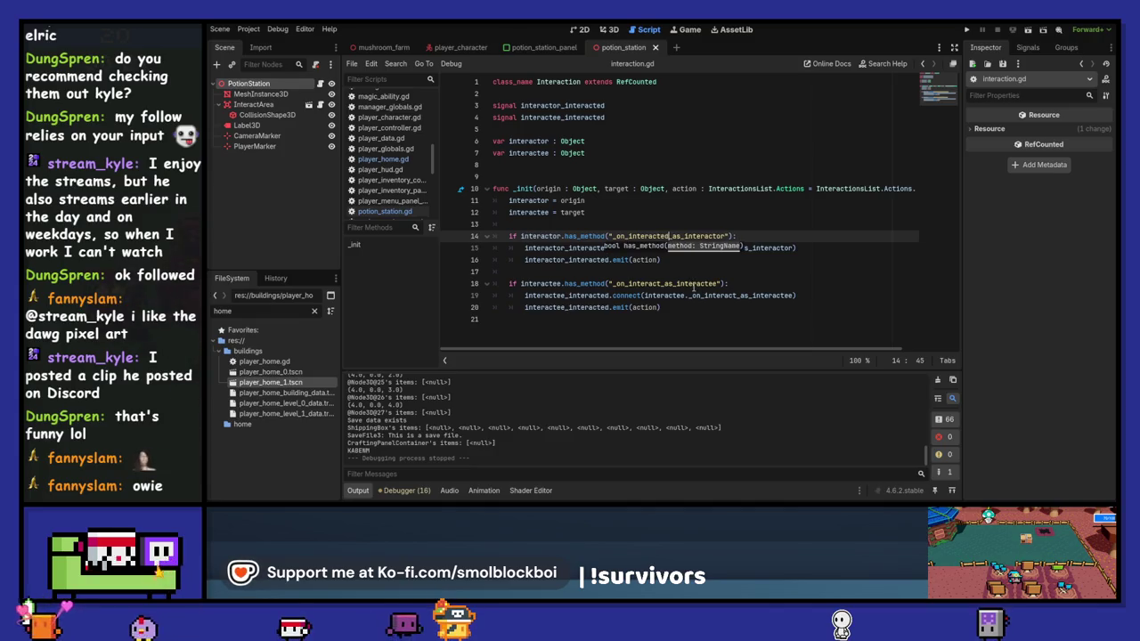
pyautogui.click(661, 283)
pyautogui.write('ed')
pyautogui.click(668, 236)
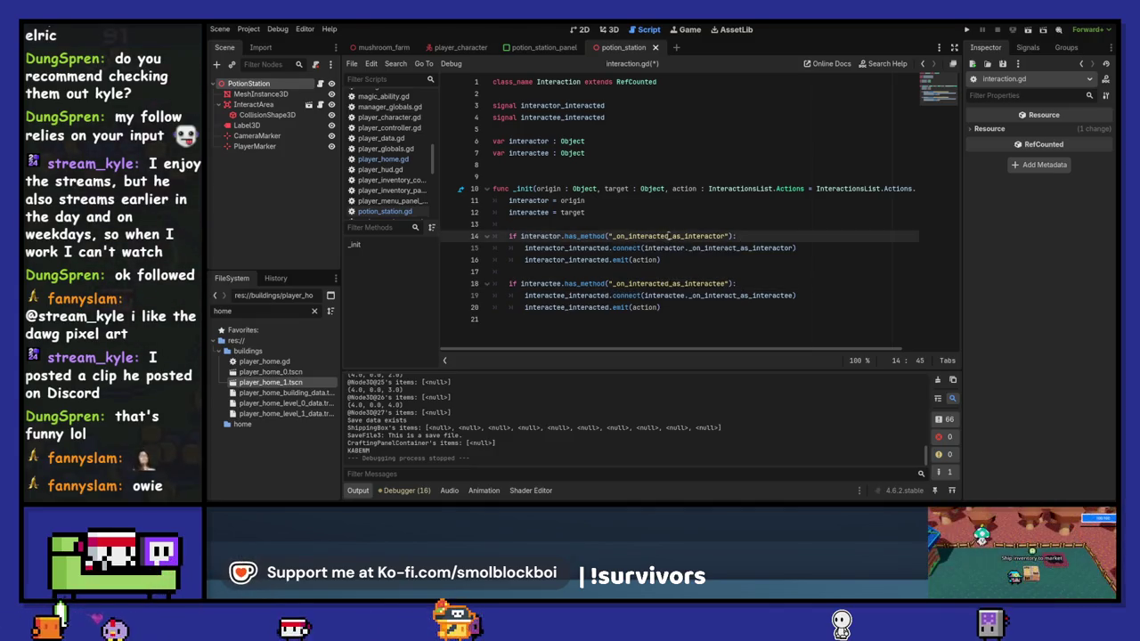
pyautogui.click(714, 247)
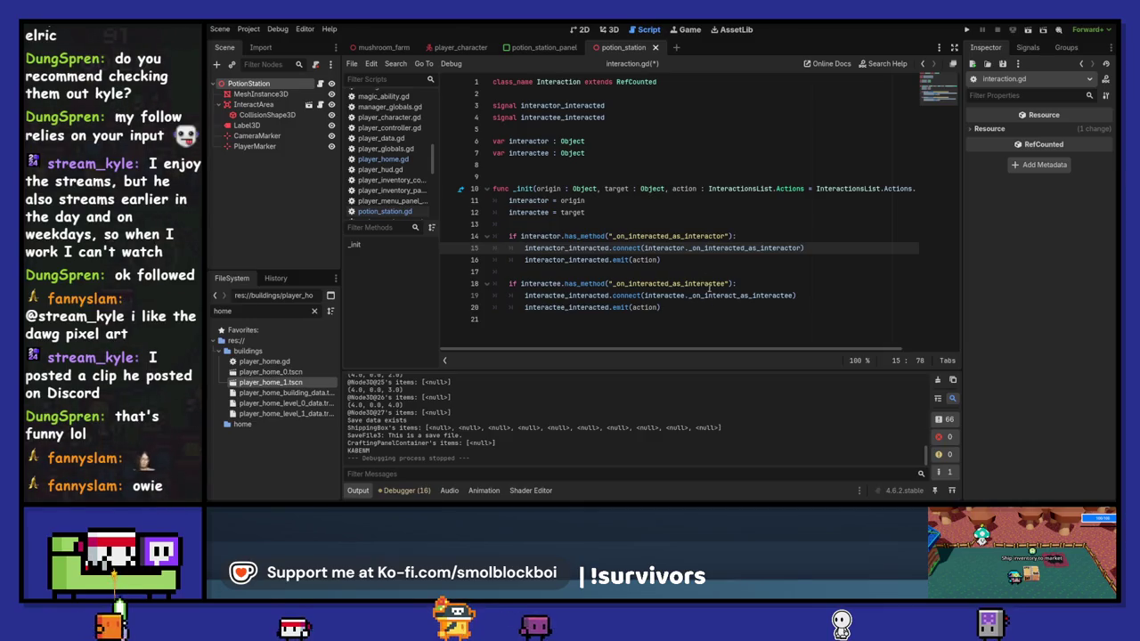
pyautogui.doubleClick(703, 283)
pyautogui.hotkey('ctrl', 'c')
pyautogui.doubleClick(748, 295)
pyautogui.hotkey('ctrl', 'v')
pyautogui.hotkey('ctrl', 's')
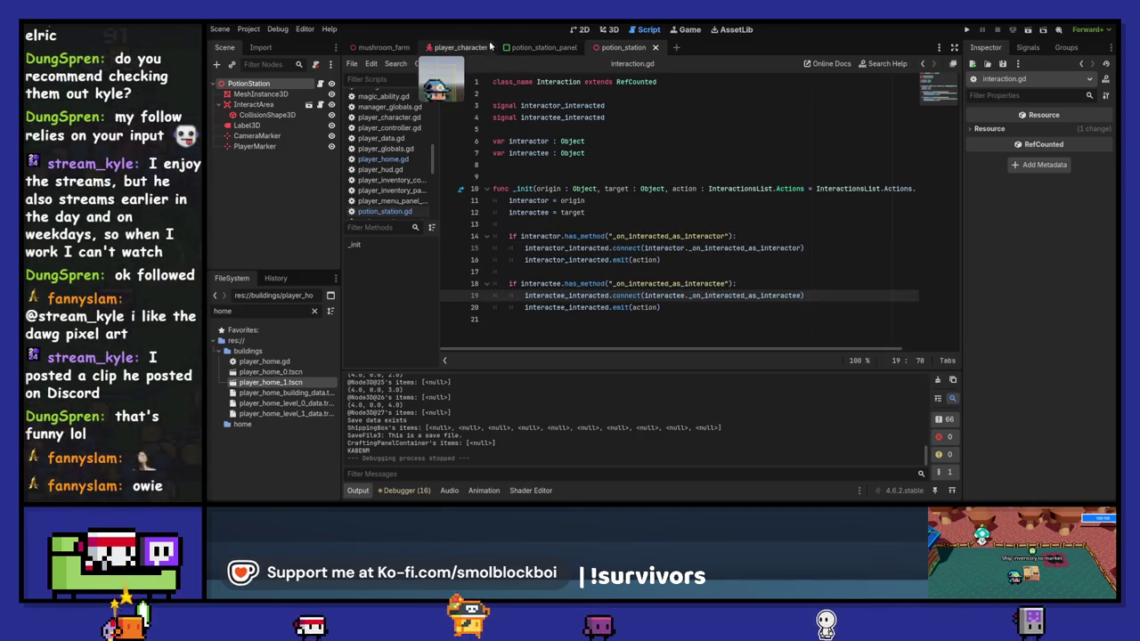
# Rename the player_character.gd callbacks to _on_interacted_as_interactee and _on_interacted_as_interactor, then save.
pyautogui.click(488, 47)
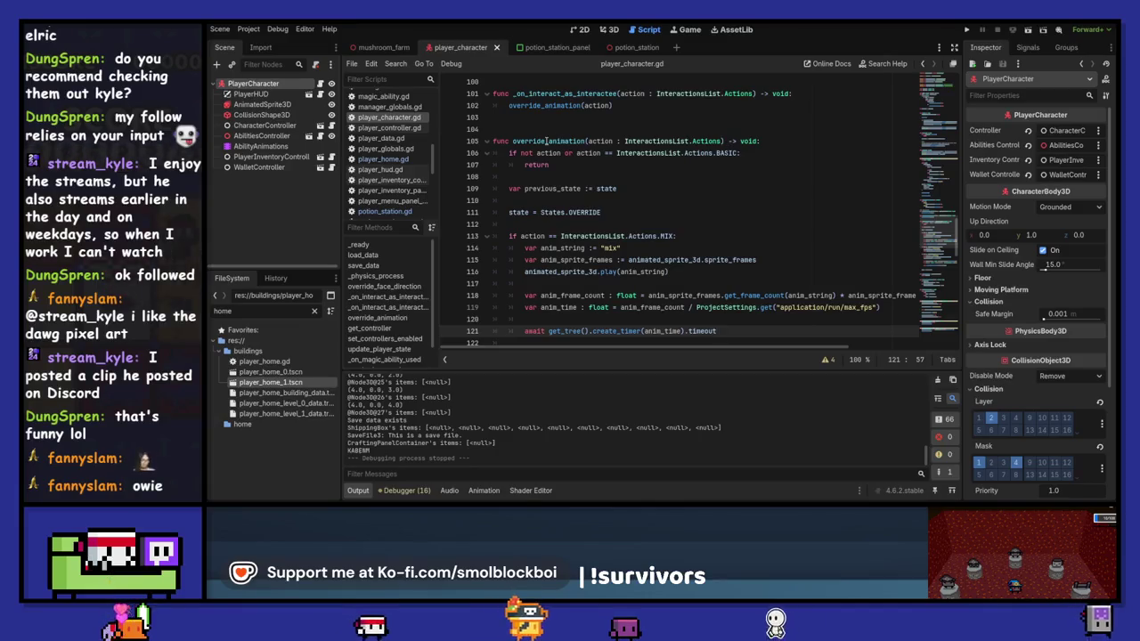
pyautogui.scroll(1, 547, 141)
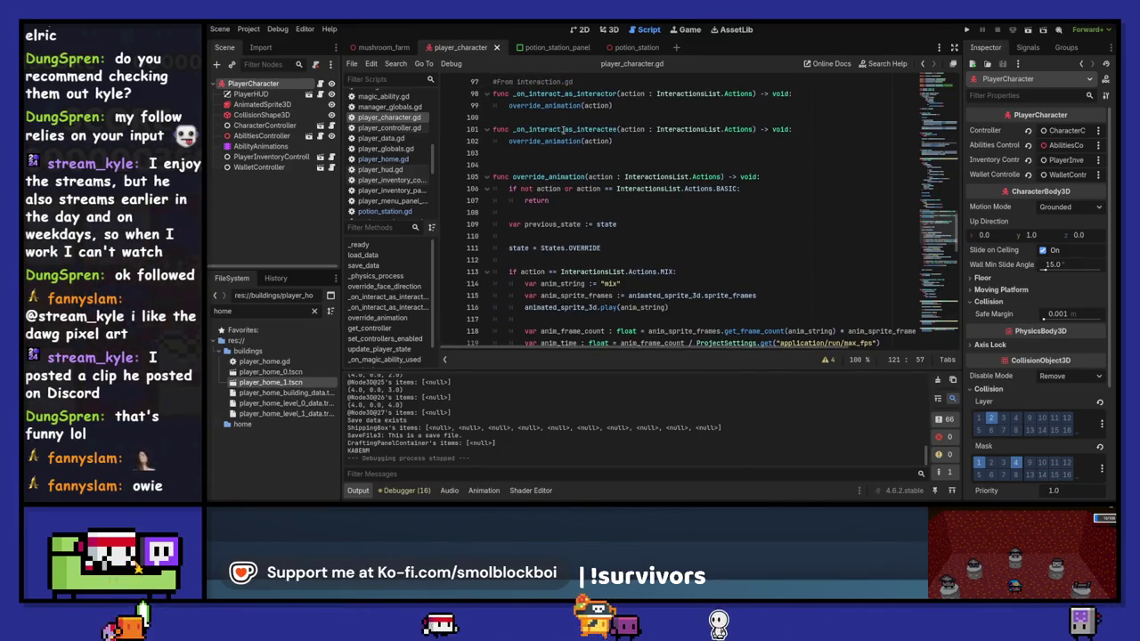
pyautogui.click(563, 129)
pyautogui.write('ed')
pyautogui.click(967, 30)
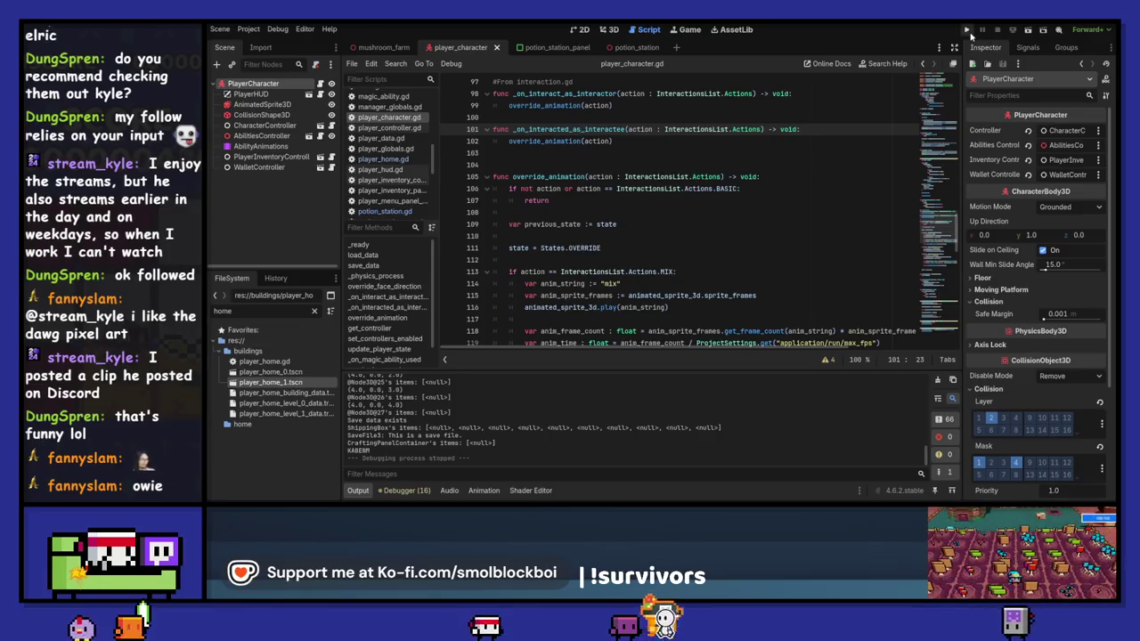
pyautogui.click(569, 93)
pyautogui.write('ed')
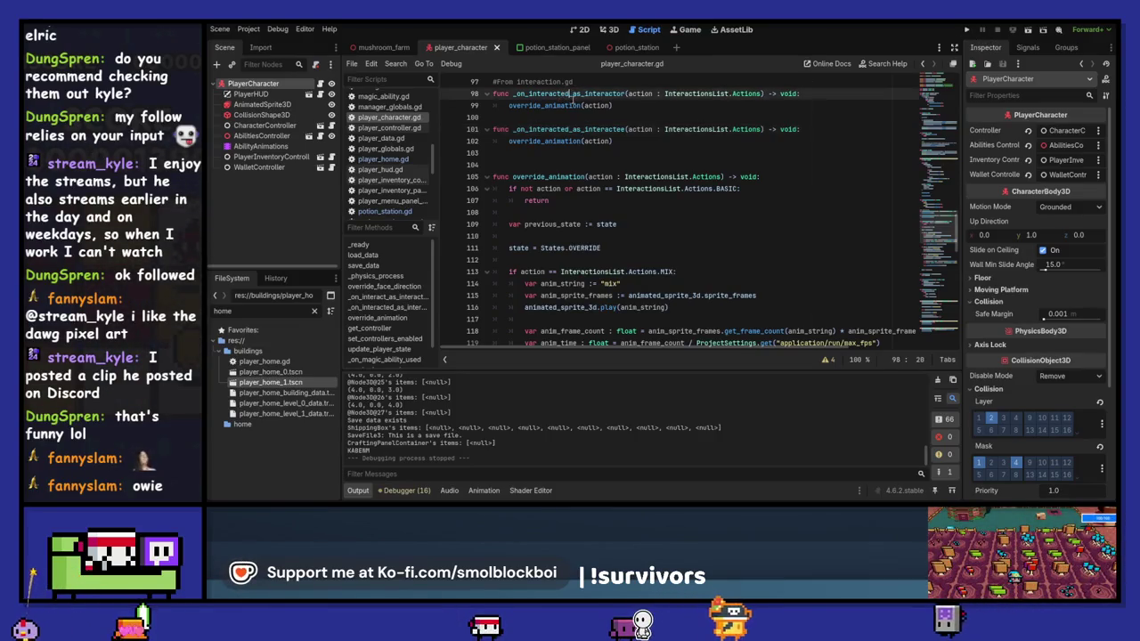
pyautogui.hotkey('ctrl', 's')
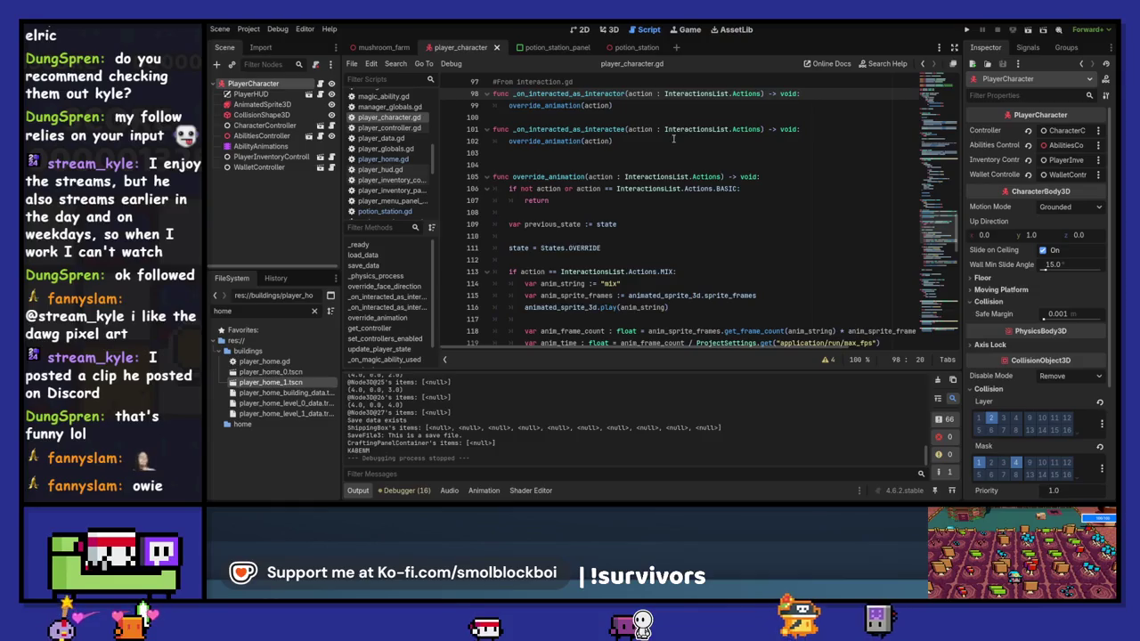
# Delete the _on_interacted_as_interactee function on lines 101–102 and relaunch the game.
pyautogui.moveTo(673, 140); pyautogui.dragTo(468, 118)
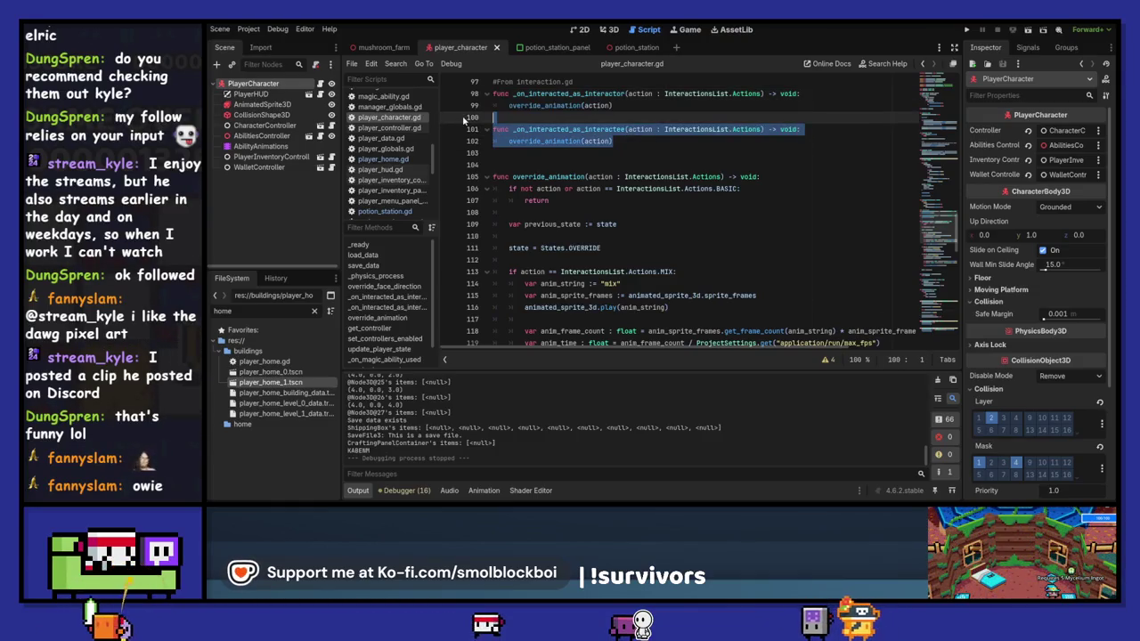
pyautogui.press('BackSpace')
pyautogui.press('BackSpace')
pyautogui.press('F5')
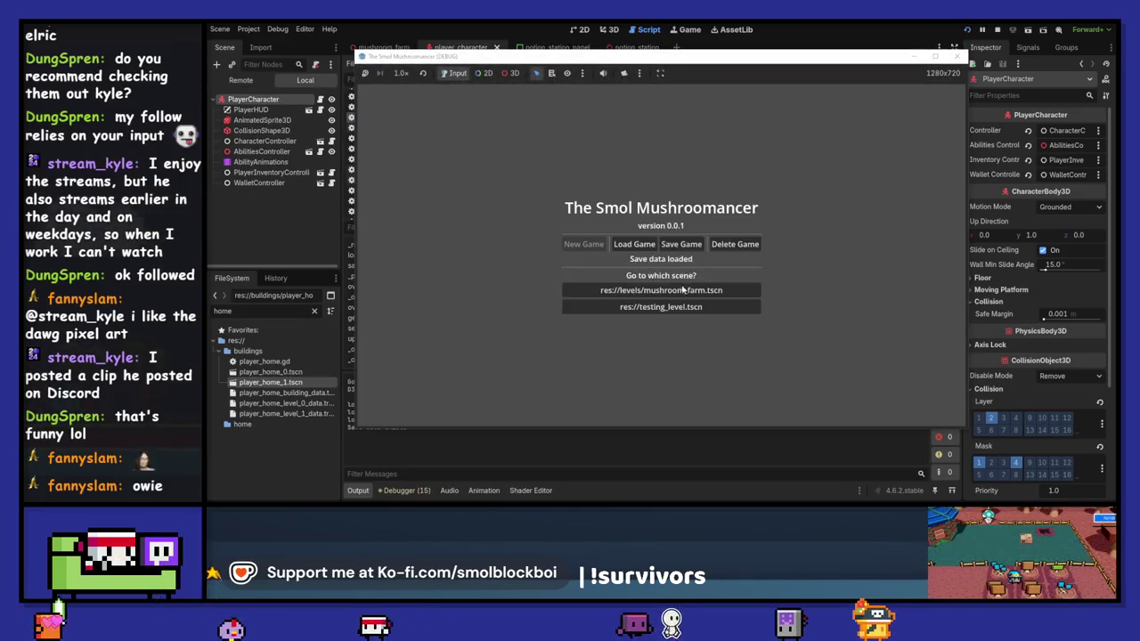
# Harvest the green, red and blue mushrooms and replant red and blue ones.
pyautogui.press('w')
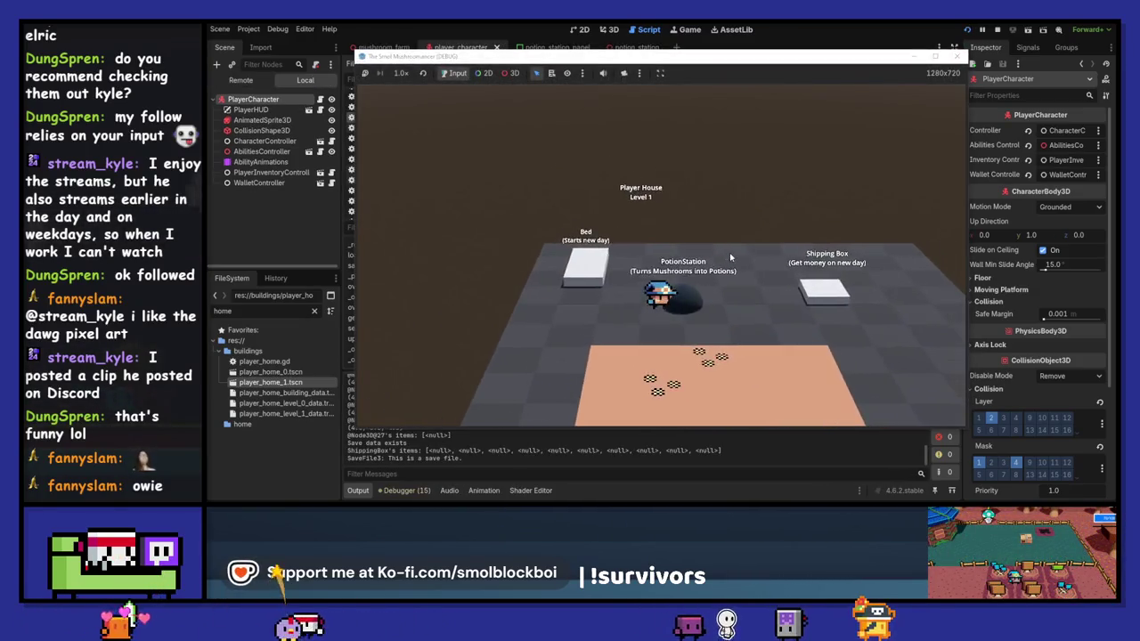
pyautogui.press('s')
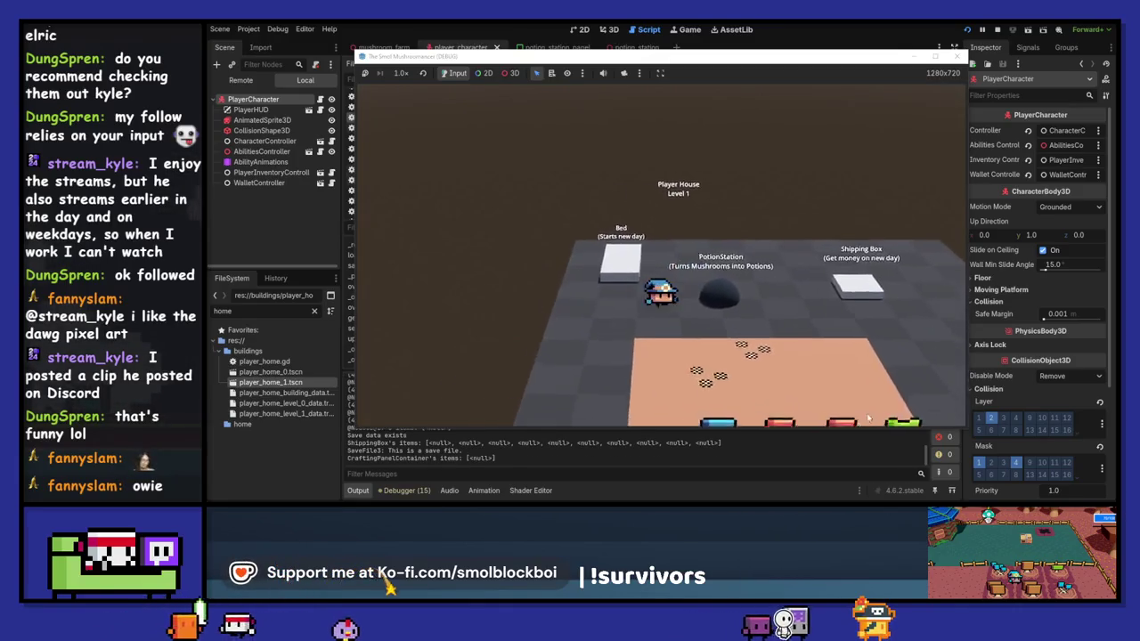
pyautogui.press('d')
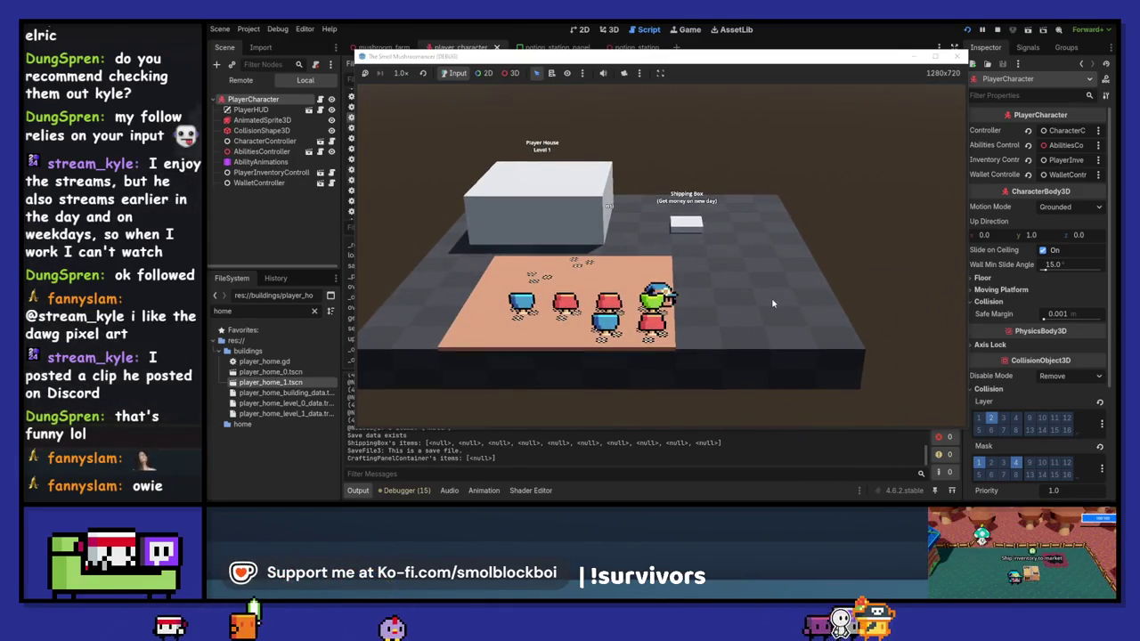
pyautogui.press('d')
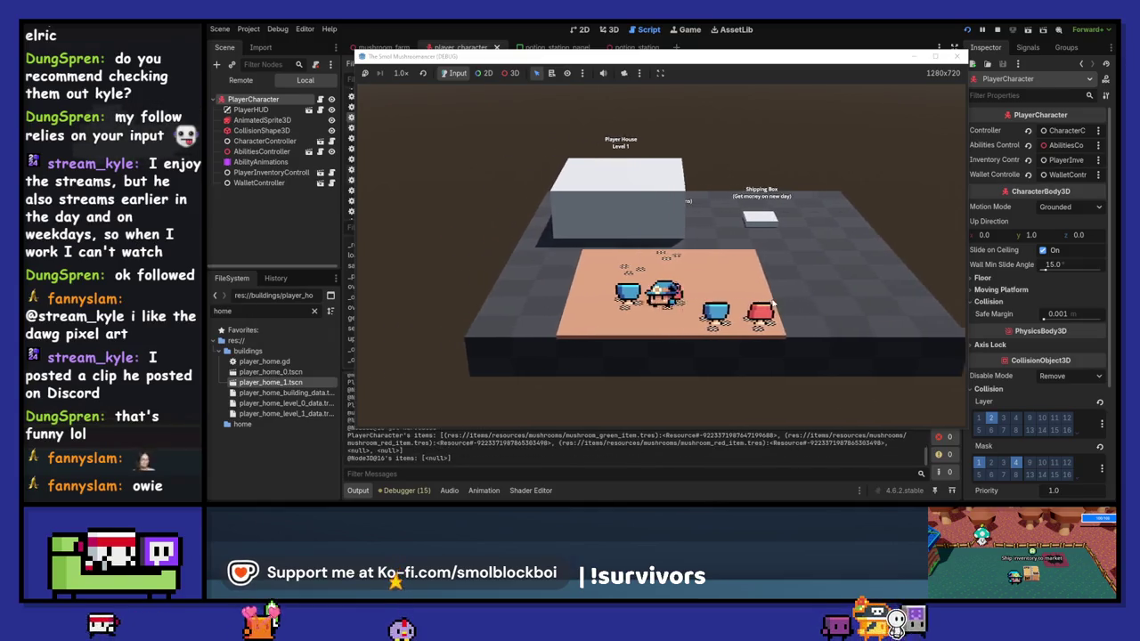
pyautogui.press('d')
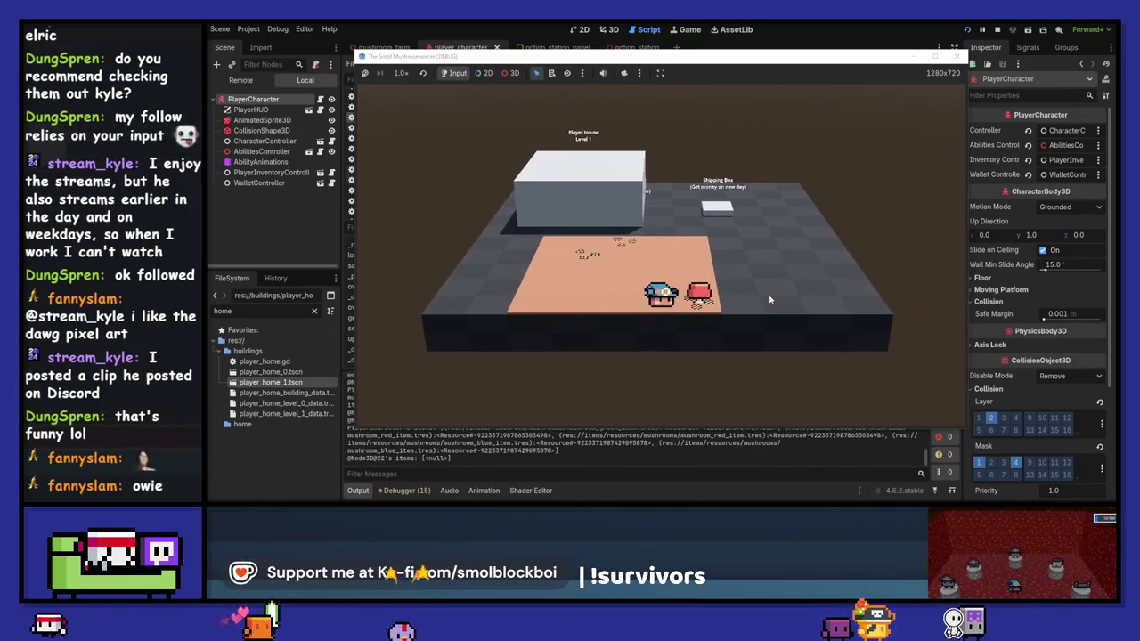
pyautogui.press('e')
pyautogui.press('w')
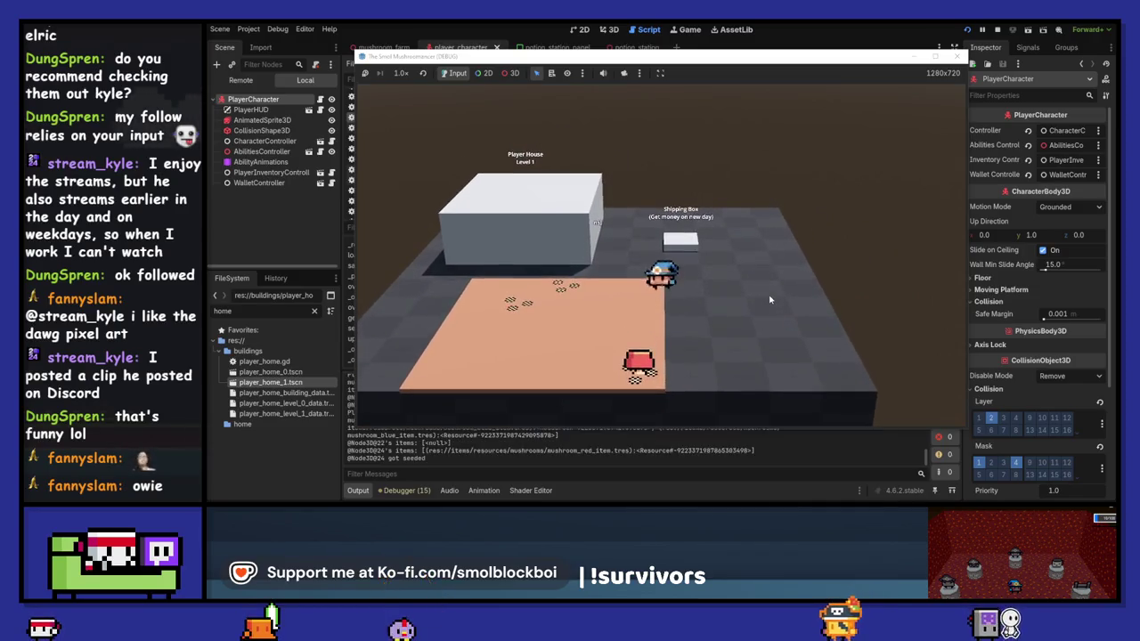
pyautogui.press('e')
pyautogui.press('a')
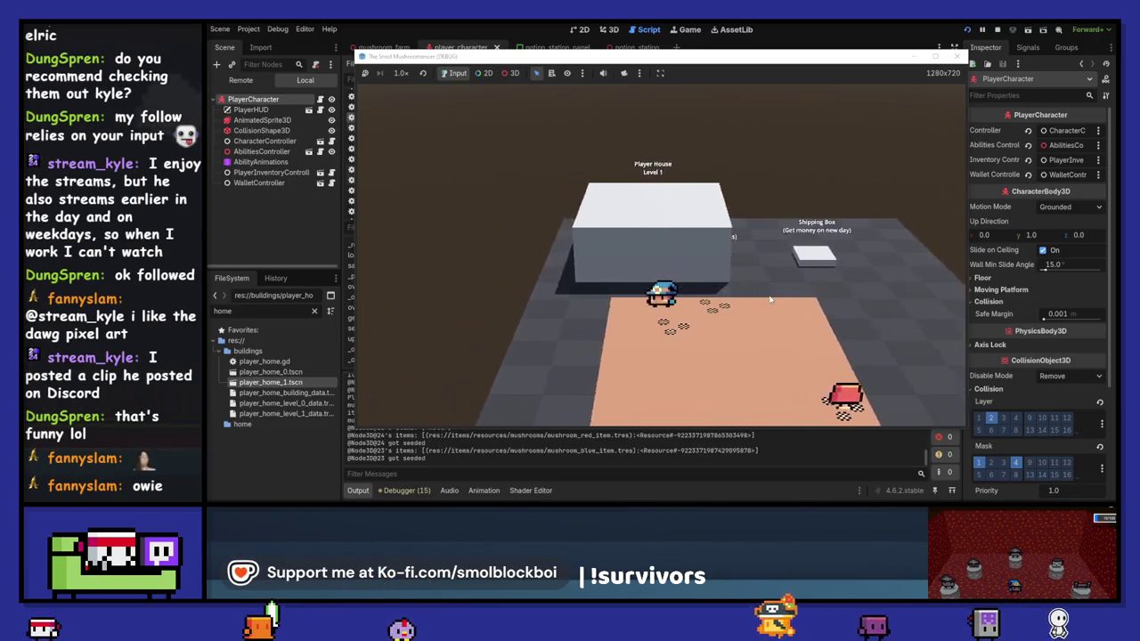
pyautogui.press('d')
# Restart the game, delete the existing save data, and start a new game in the mushroom farm.
pyautogui.click(954, 59)
pyautogui.press('F5')
pyautogui.click(734, 243)
pyautogui.click(583, 244)
pyautogui.click(628, 294)
# Upgrade Field Size twice at the upgrade statue, reaching level 3.
pyautogui.press('w')
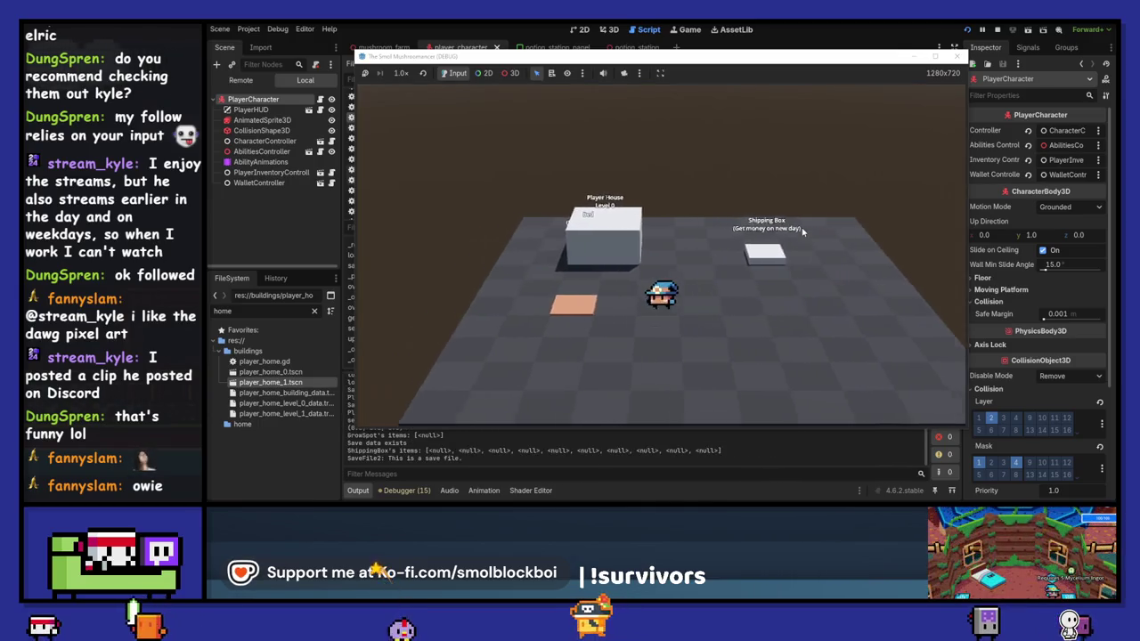
pyautogui.press('s')
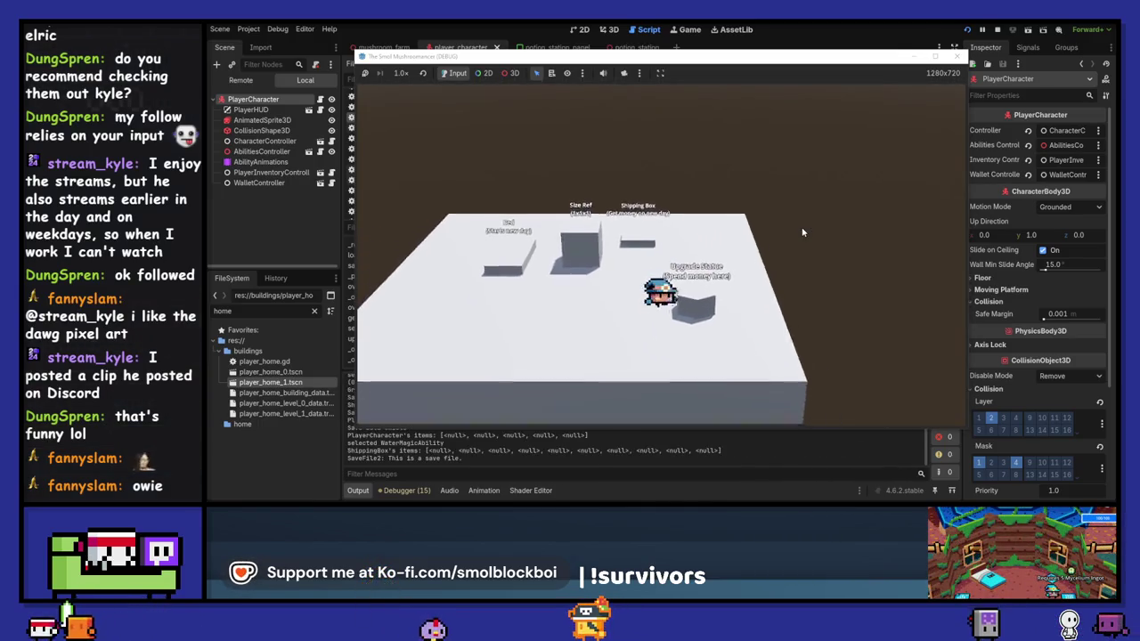
pyautogui.press('e')
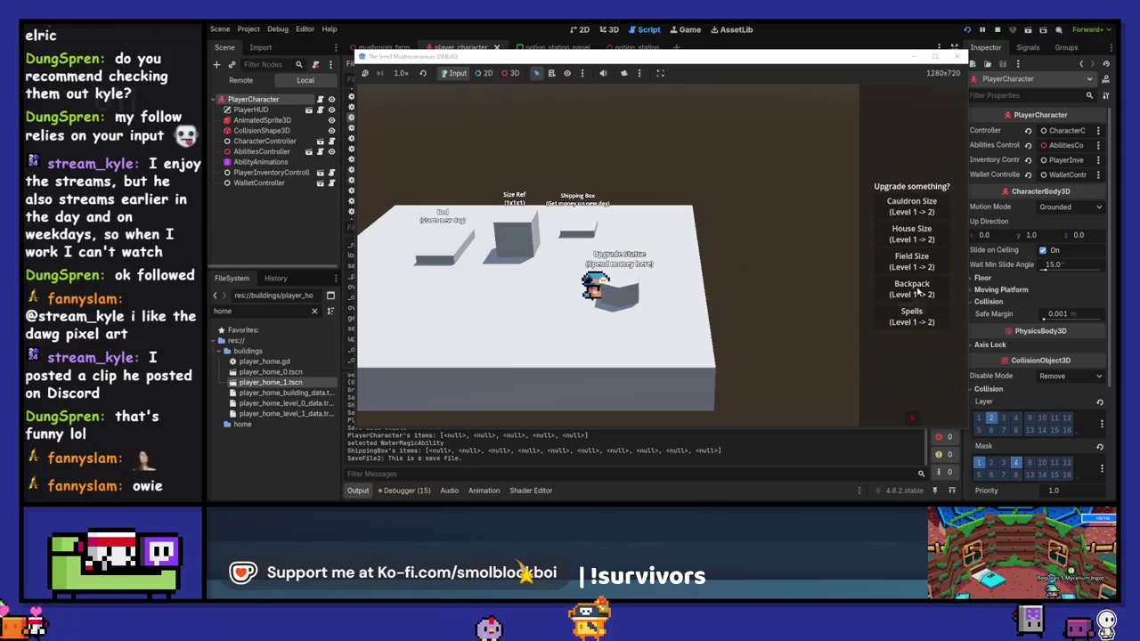
pyautogui.click(910, 258)
pyautogui.click(911, 258)
pyautogui.press('d')
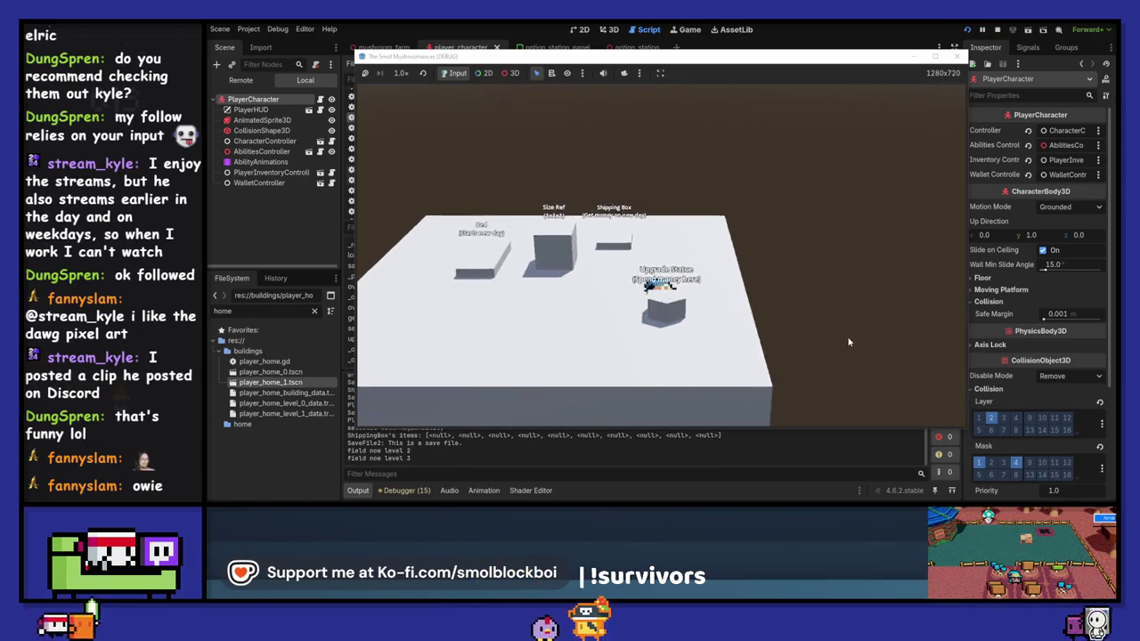
# Plant seeds across the enlarged field, then walk back toward the house.
pyautogui.press('e')
pyautogui.press('w')
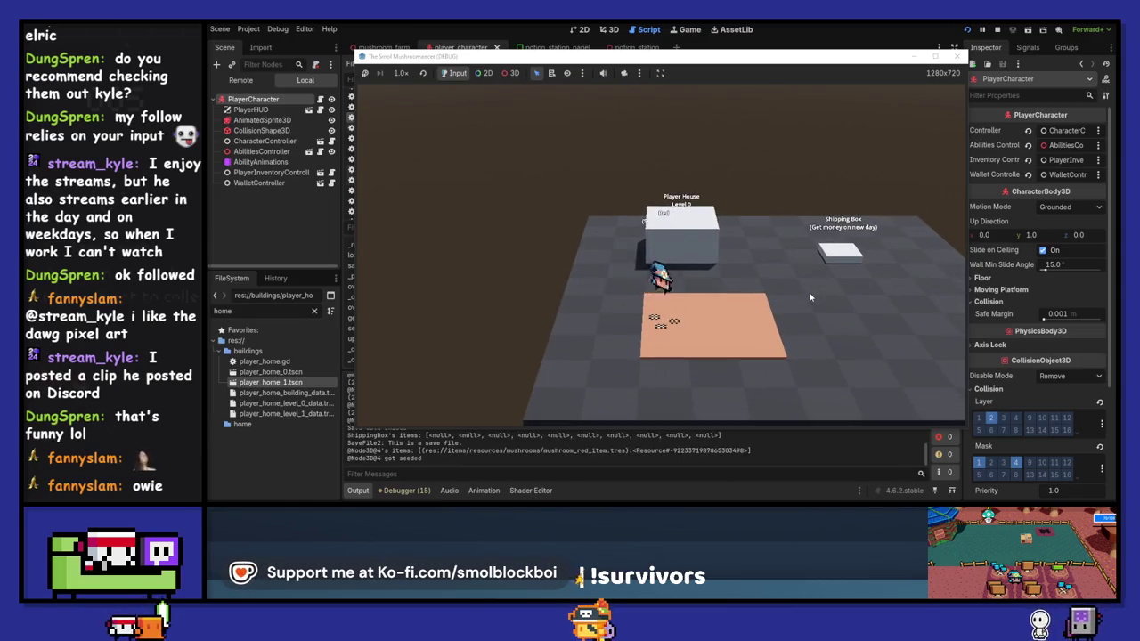
pyautogui.press('d')
pyautogui.press('e')
pyautogui.press('e')
pyautogui.press('a')
pyautogui.press('e')
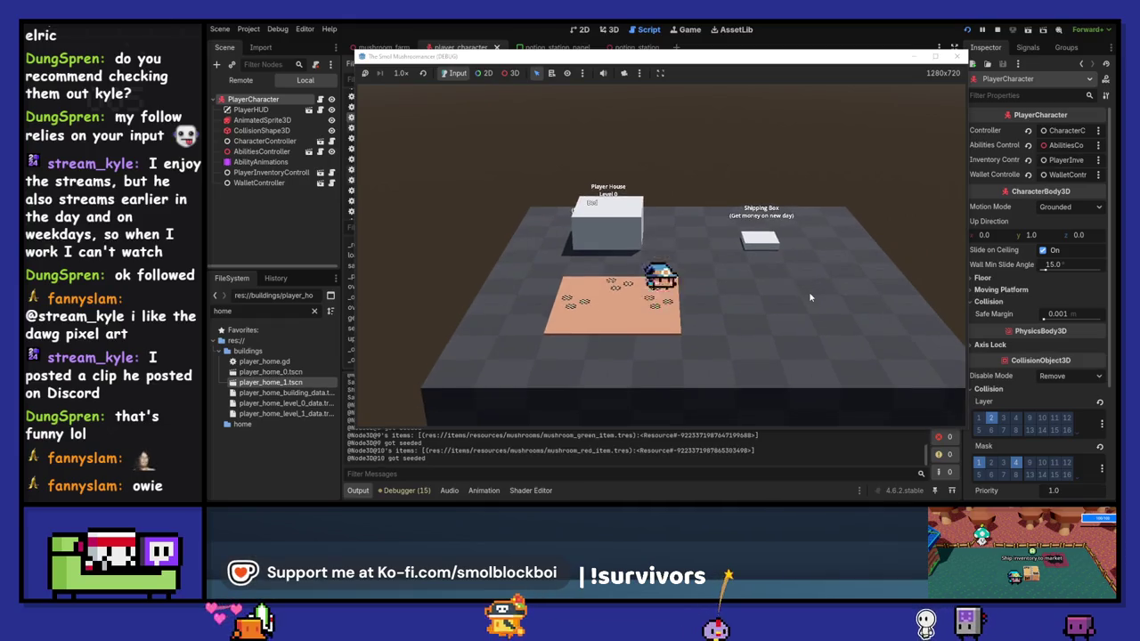
pyautogui.press('a')
pyautogui.press('e')
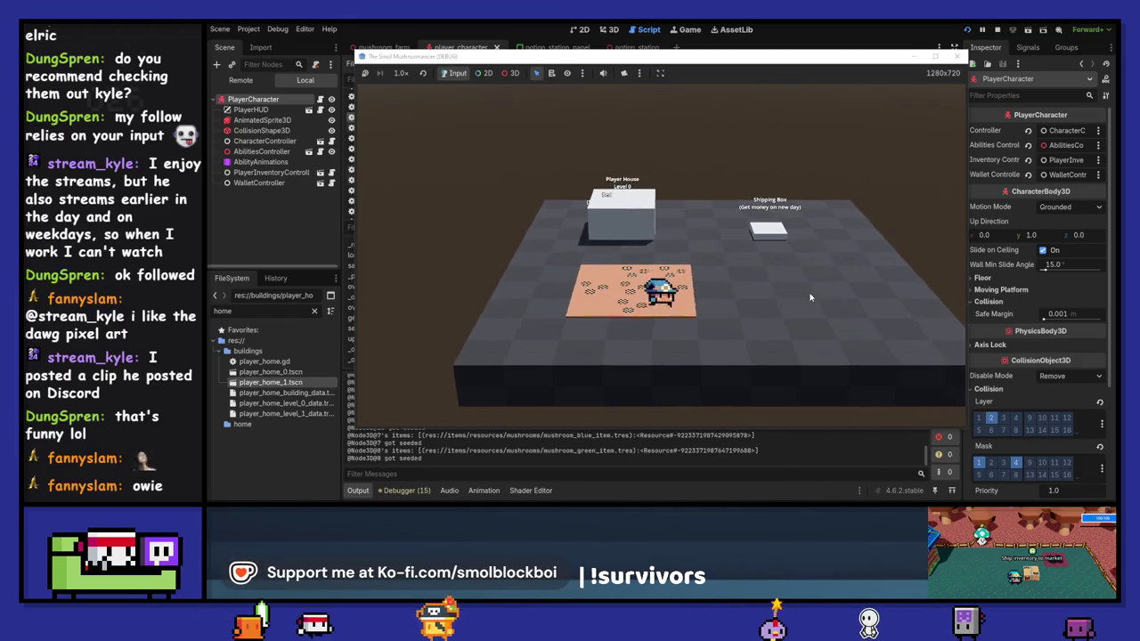
pyautogui.press('w')
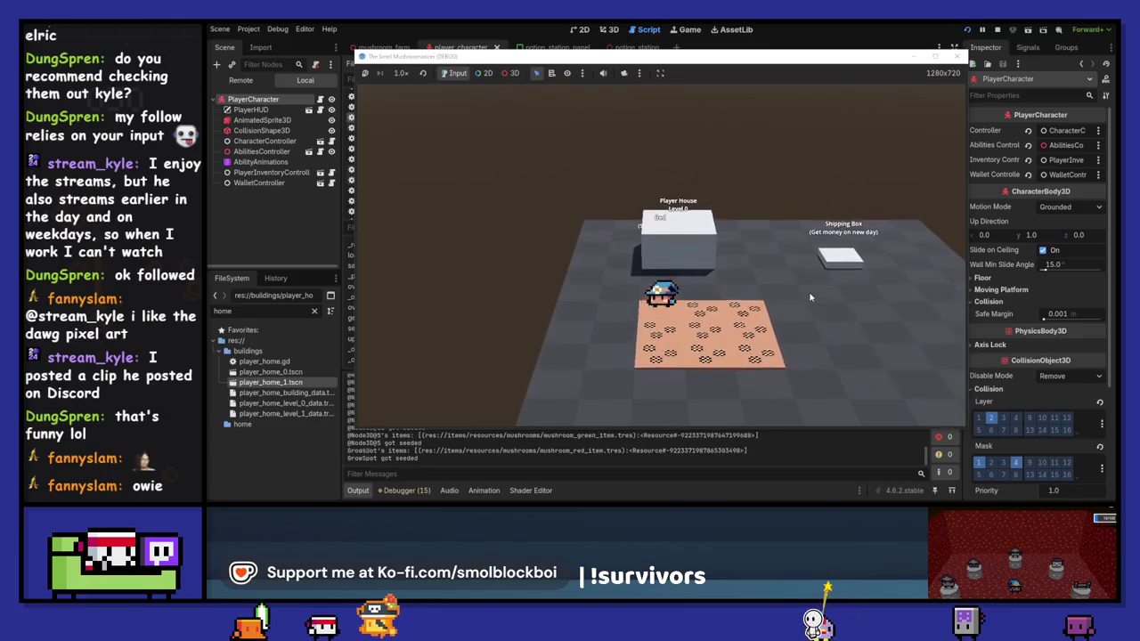
pyautogui.press('s')
pyautogui.press('d')
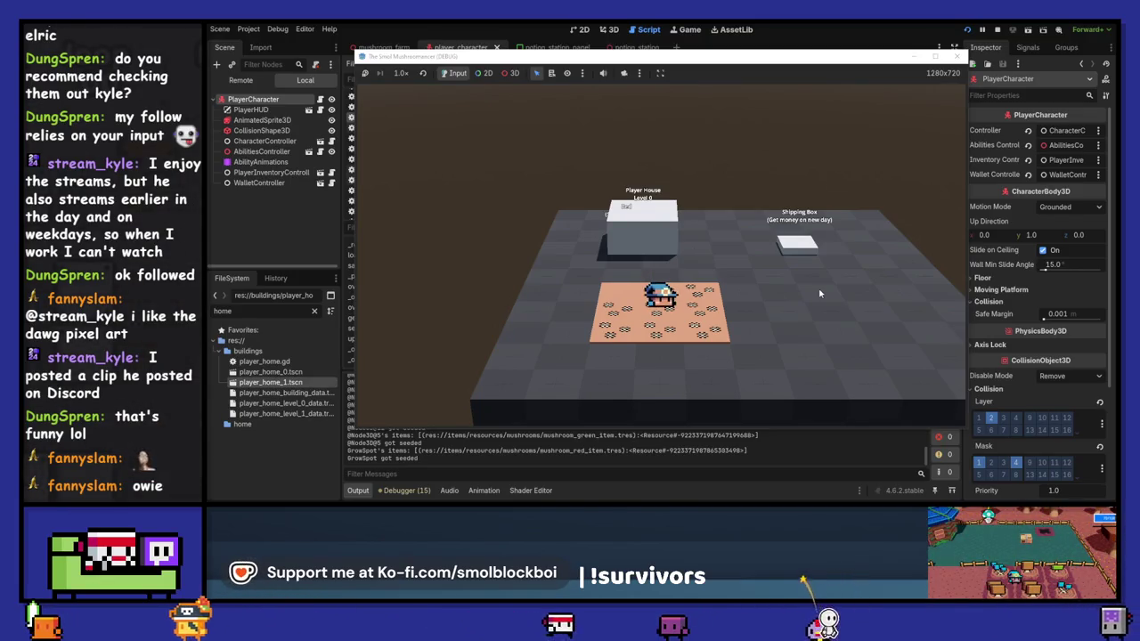
pyautogui.press('w')
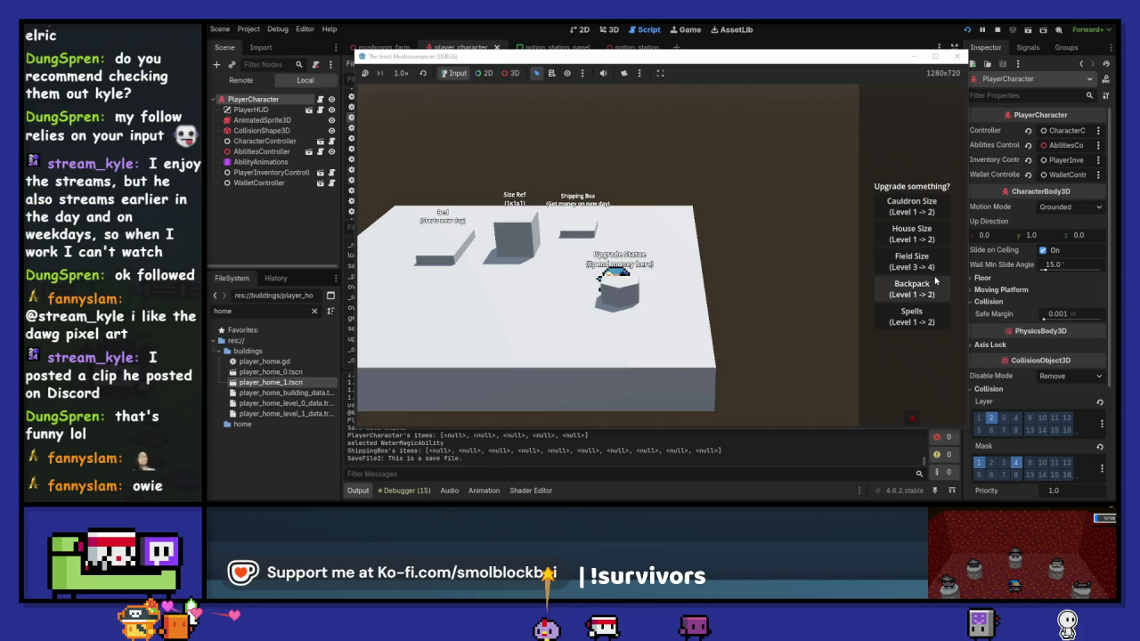
# Upgrade Spells to level 2, water the field, and sleep to start a new day.
pyautogui.click(911, 316)
pyautogui.click(908, 421)
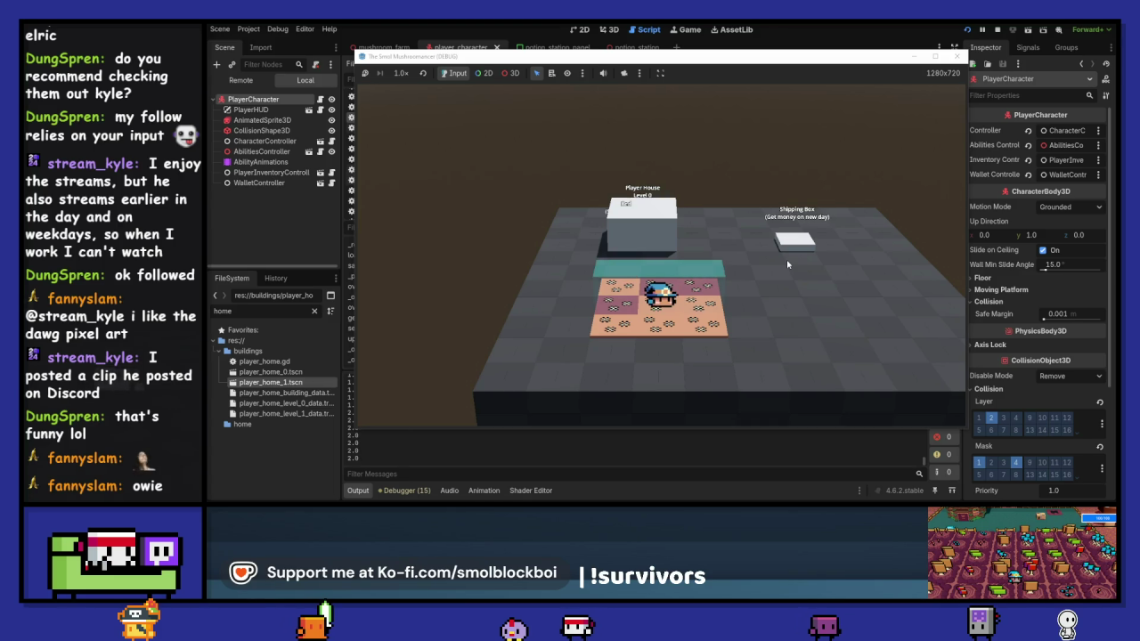
pyautogui.press('w')
pyautogui.press('s')
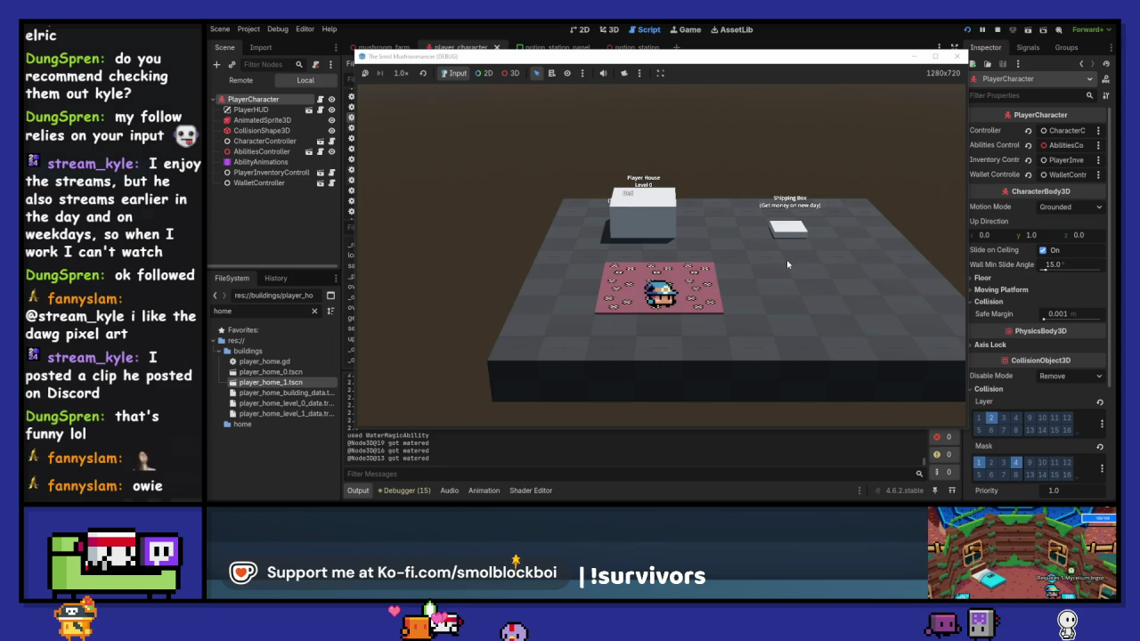
pyautogui.press('w')
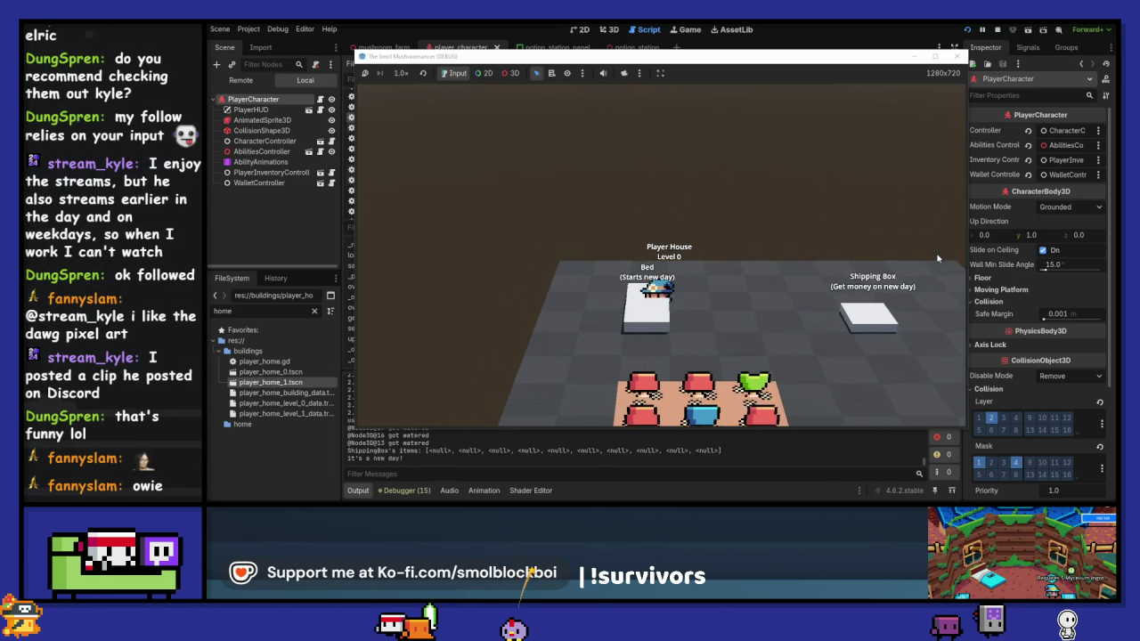
pyautogui.press('s')
# Upgrade Spells to level 3, harvest the grown mushrooms, and check the inventory.
pyautogui.press('w')
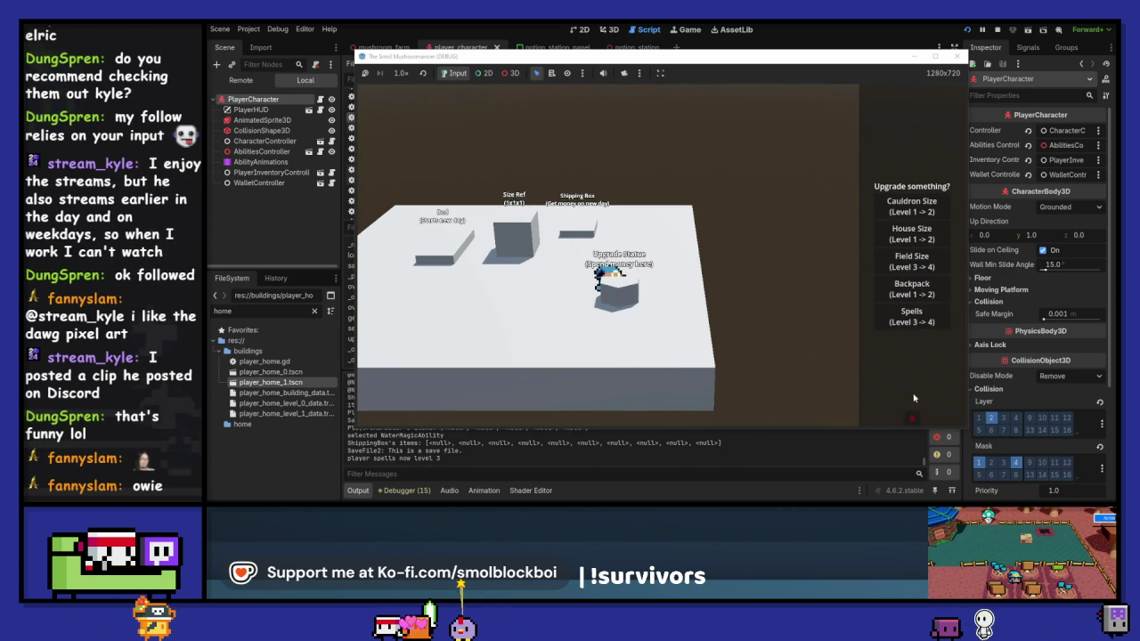
pyautogui.click(907, 327)
pyautogui.press('d')
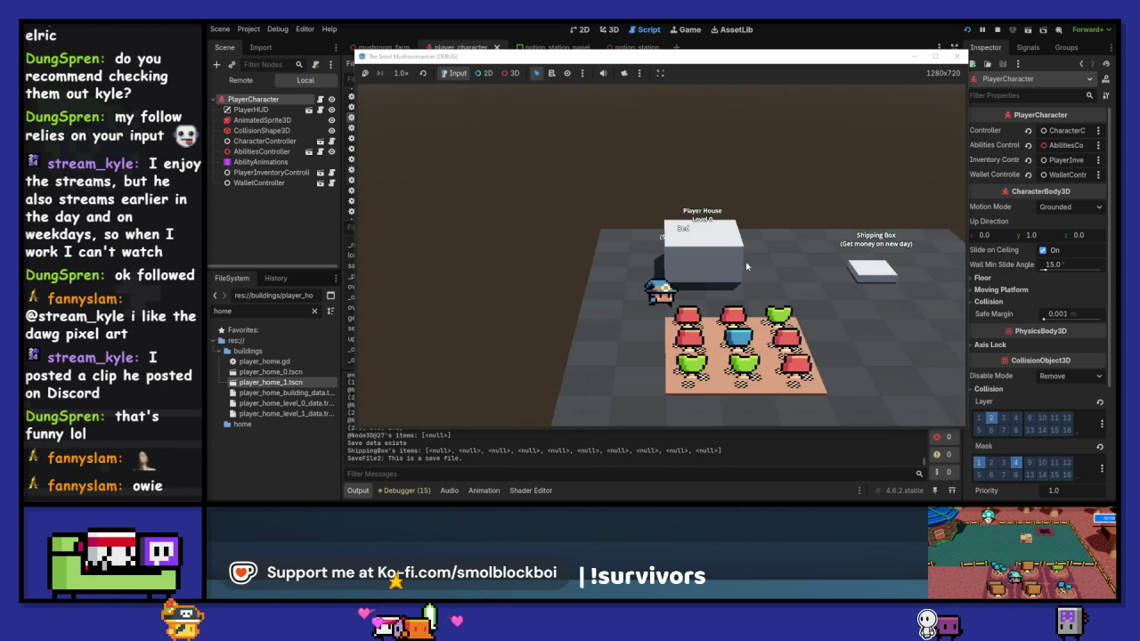
pyautogui.press('d')
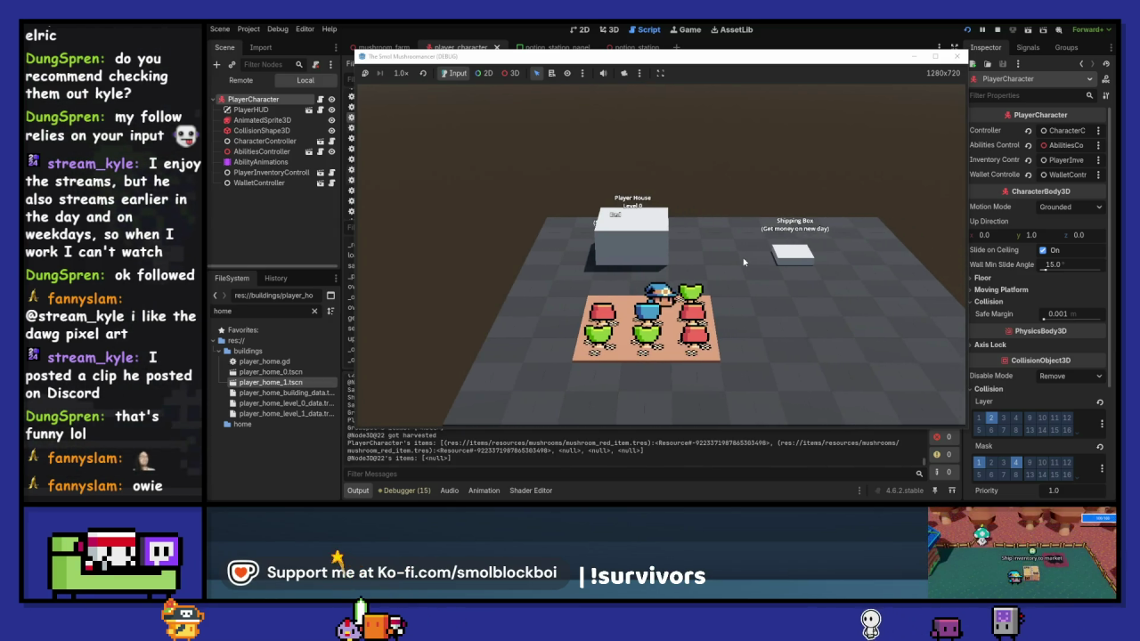
pyautogui.press('a')
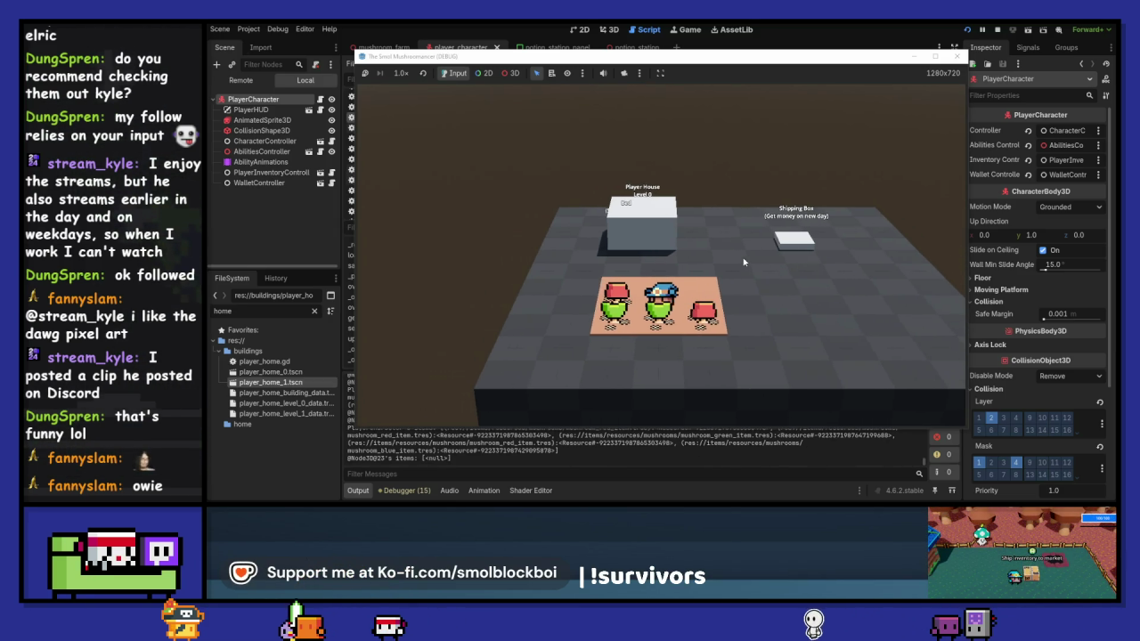
pyautogui.press('i')
pyautogui.press('i')
# Ship the inventory mushrooms for 16G at the Shipping Box.
pyautogui.press('w')
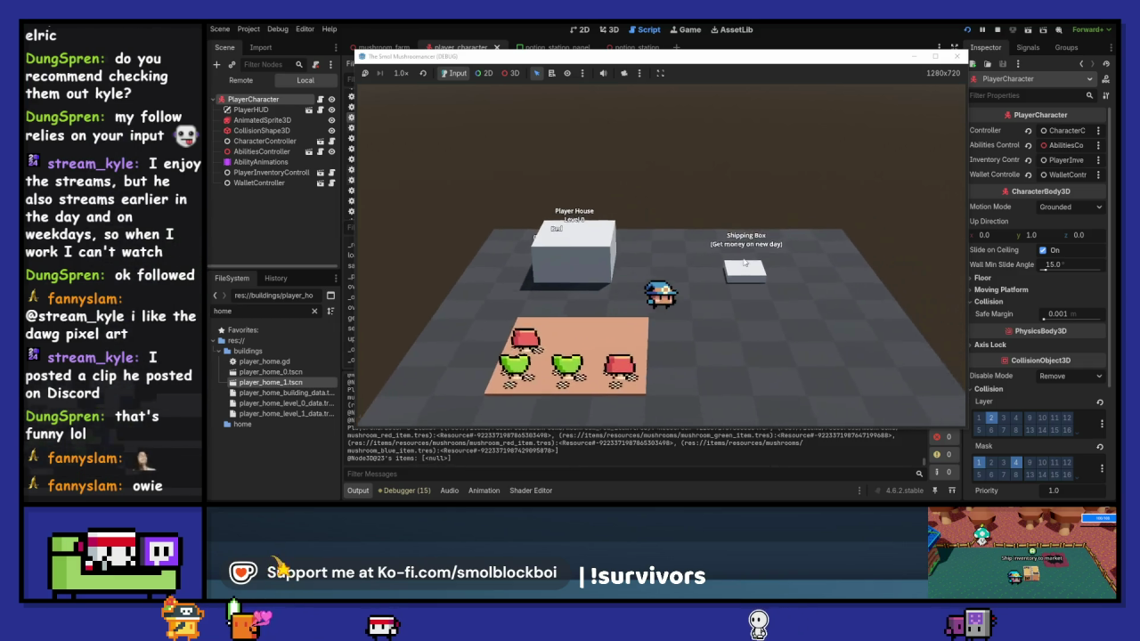
pyautogui.press('d')
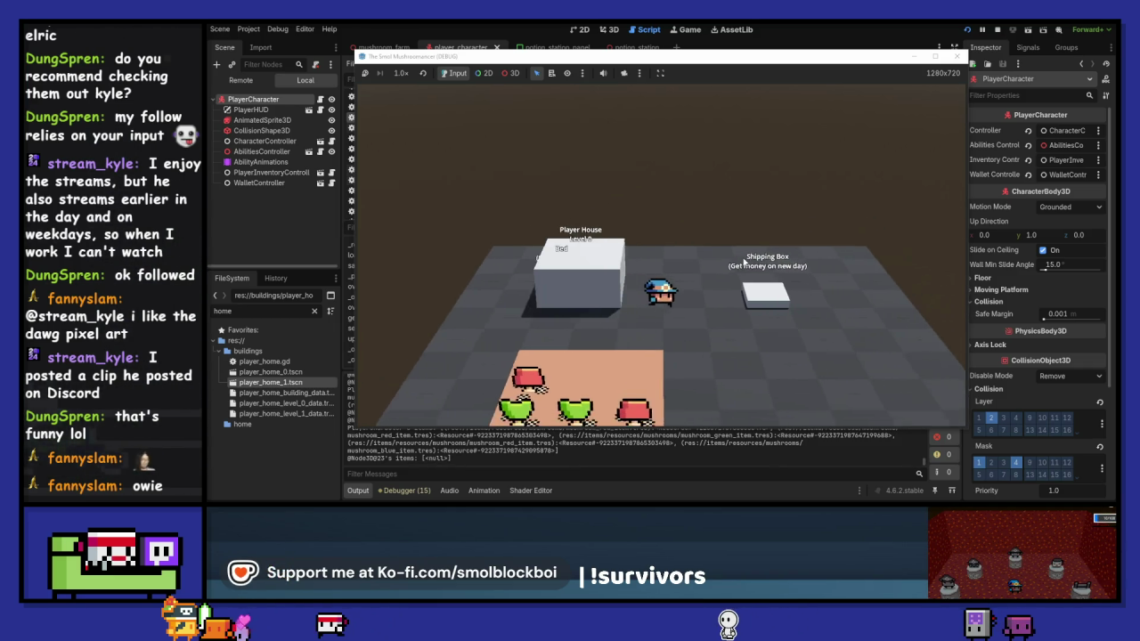
pyautogui.press('e')
pyautogui.click(797, 243)
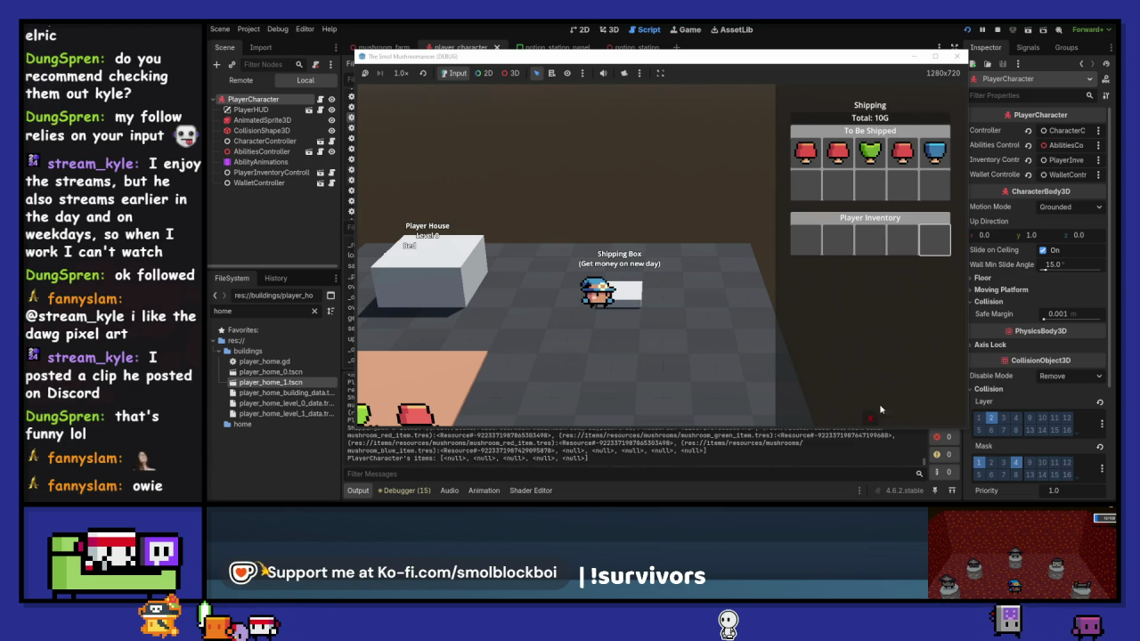
pyautogui.press('e')
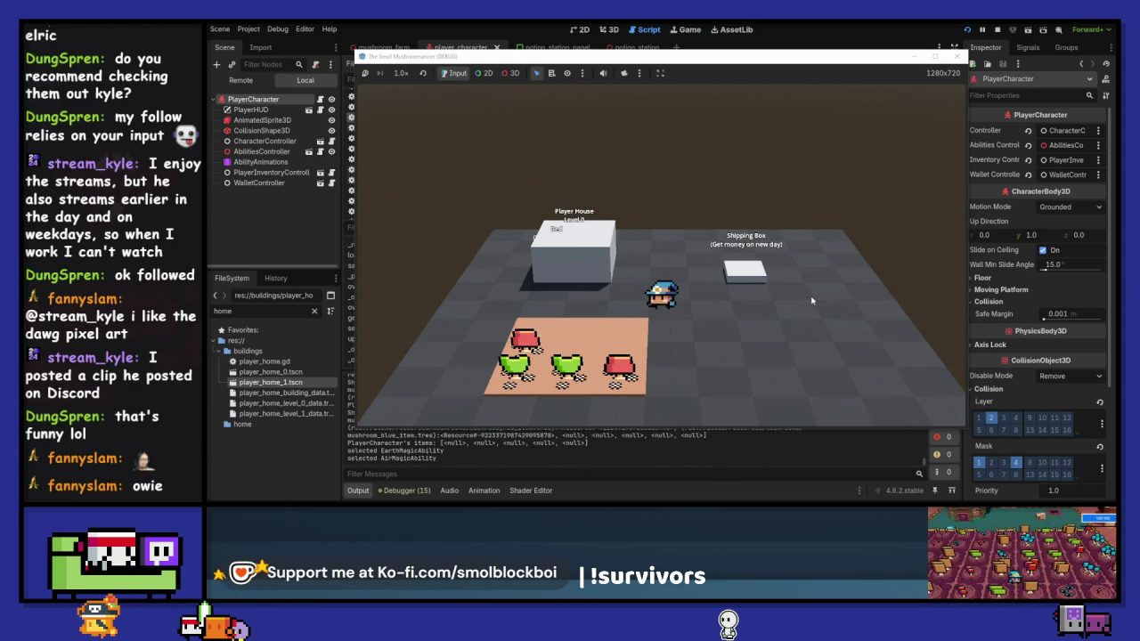
pyautogui.press('a')
pyautogui.press('space')
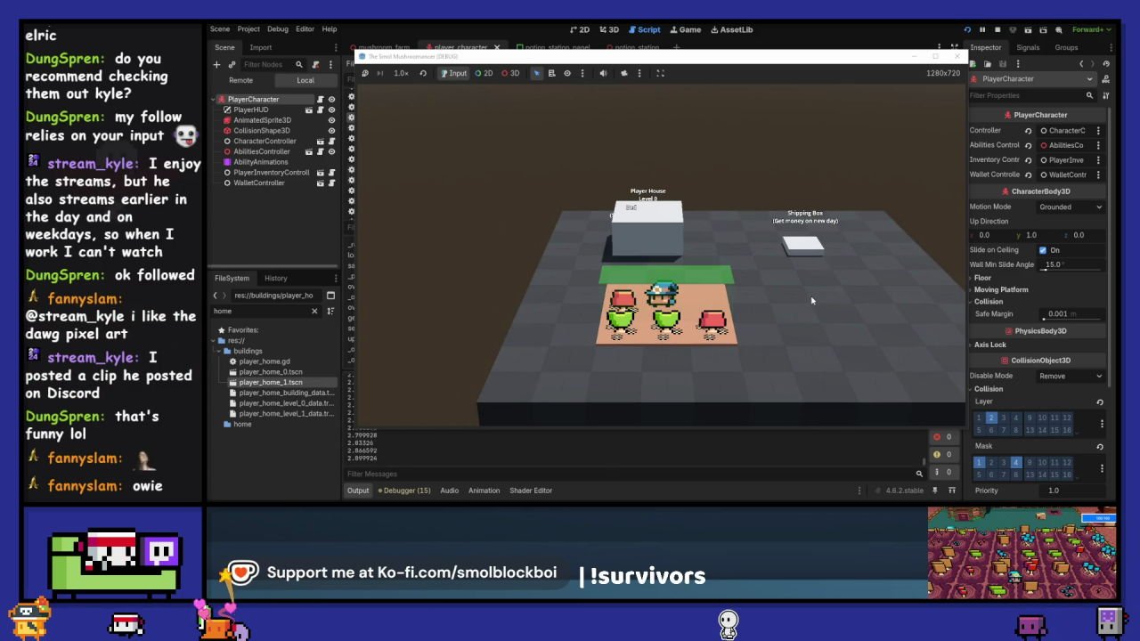
# Go to bed, confirm ending the day so "It's a new day!" is logged, then stop the game.
pyautogui.press('d')
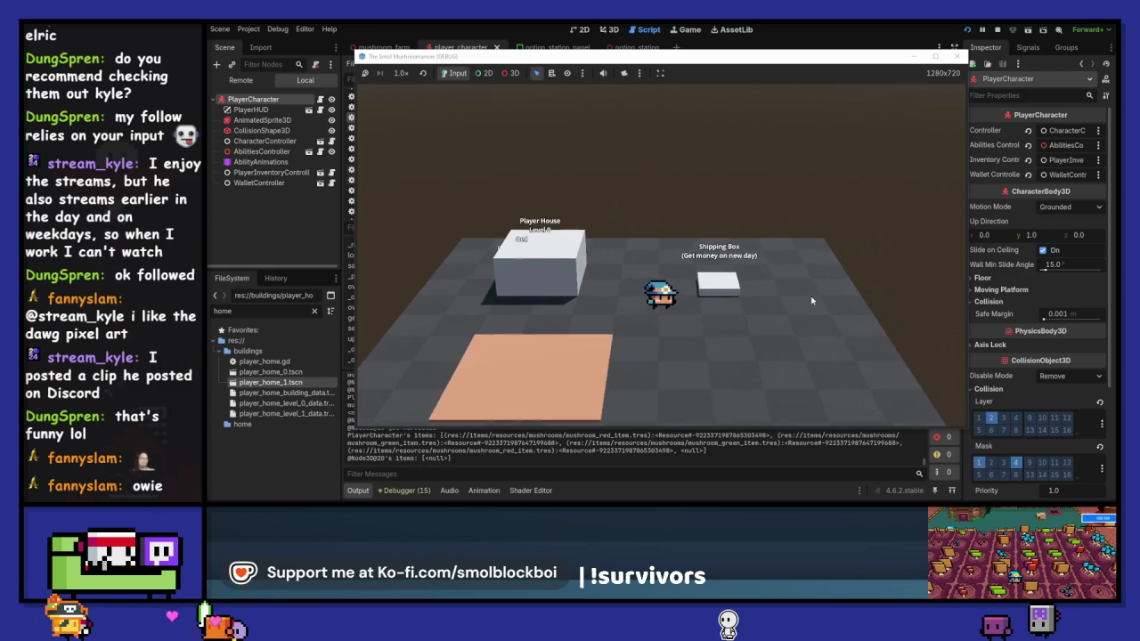
pyautogui.press('e')
pyautogui.press('e')
pyautogui.press('e')
pyautogui.press('e')
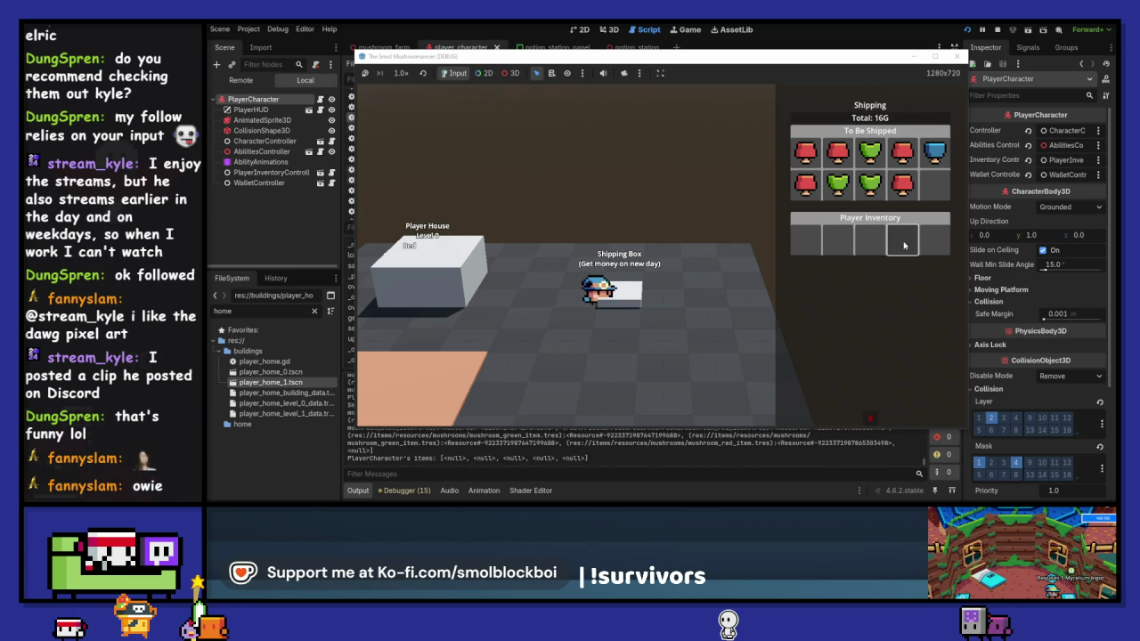
pyautogui.press('a')
pyautogui.press('e')
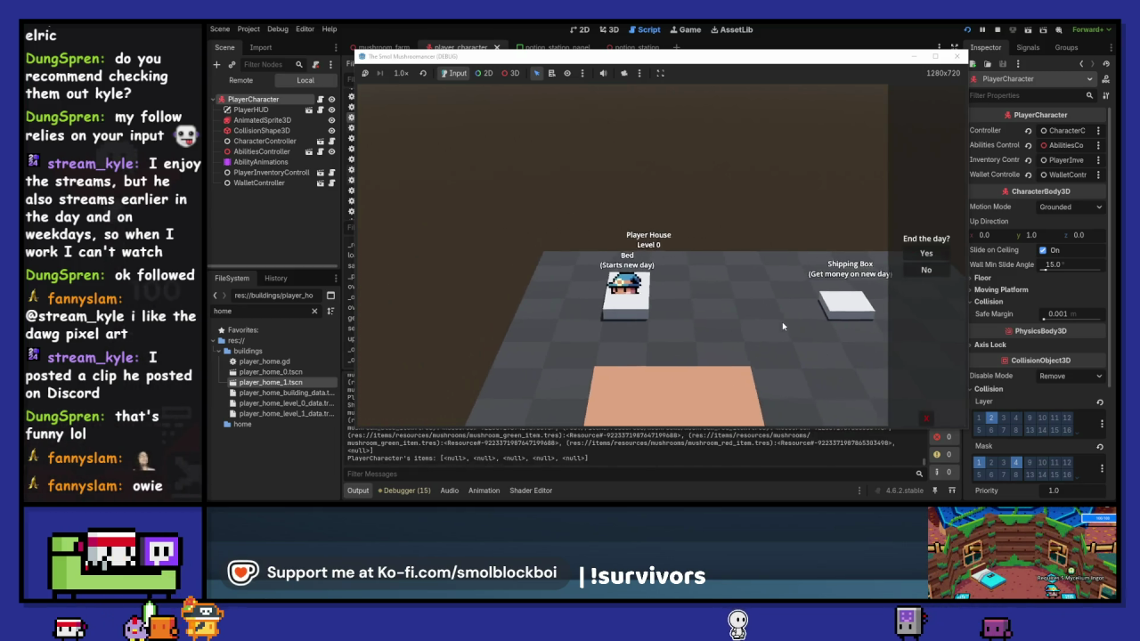
pyautogui.click(926, 253)
pyautogui.press('s')
pyautogui.press('d')
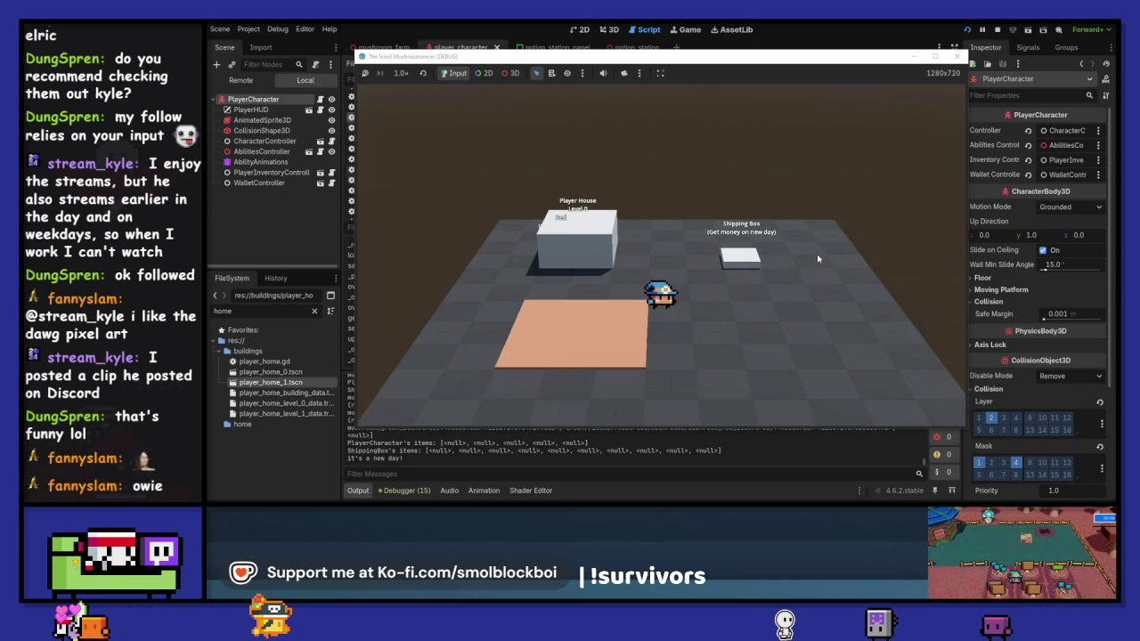
pyautogui.click(957, 57)
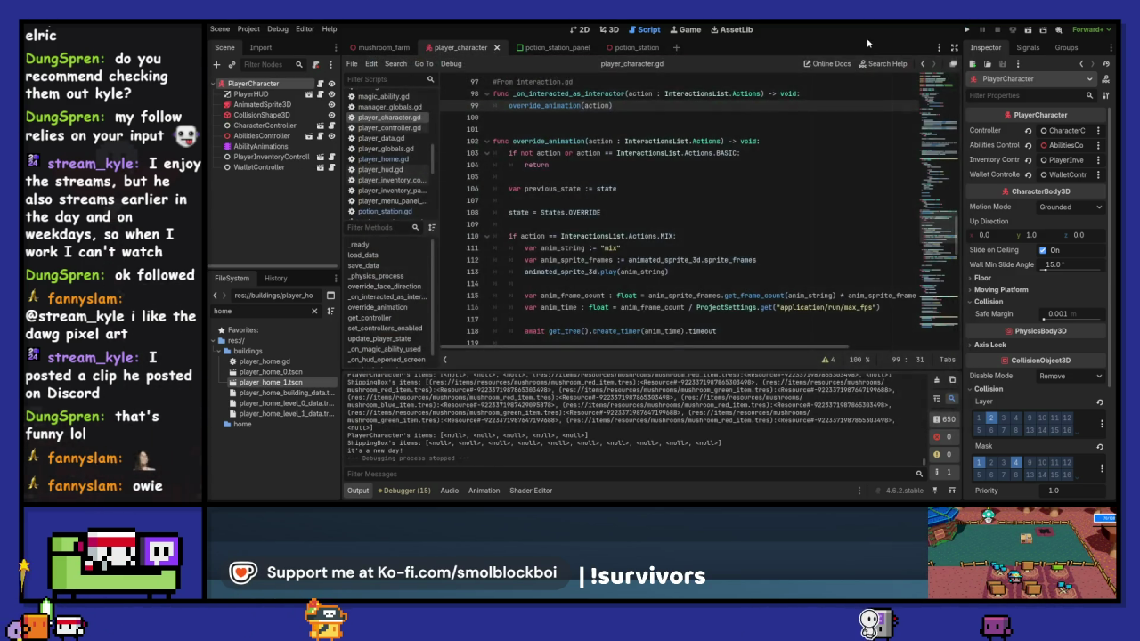
# Clear the Output log and launch another test run of the game.
pyautogui.click(936, 380)
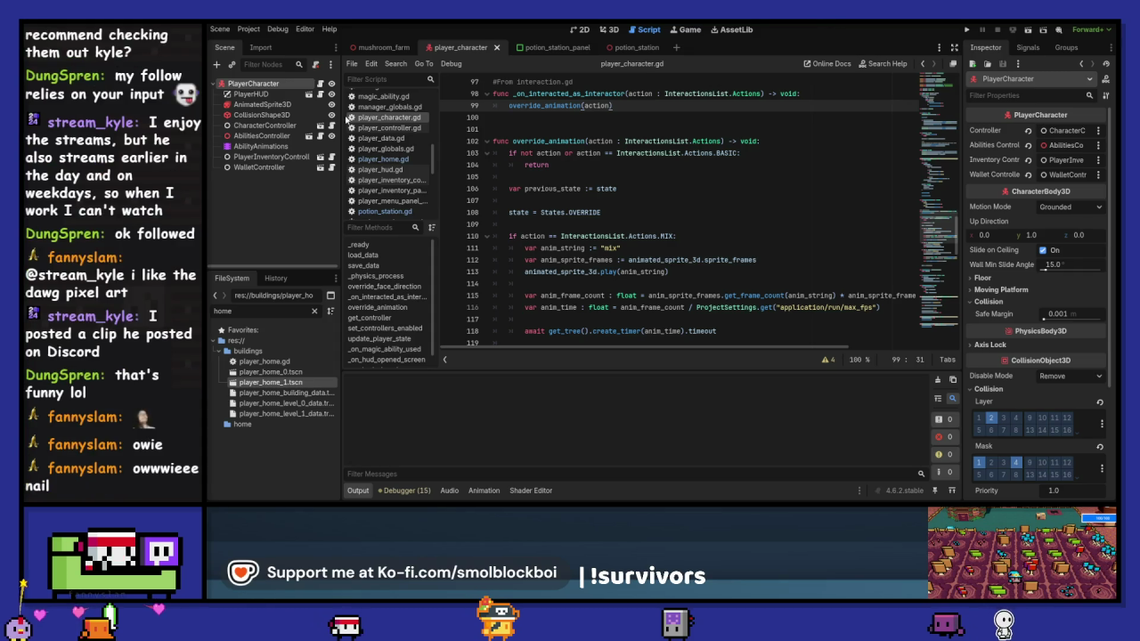
pyautogui.click(258, 84)
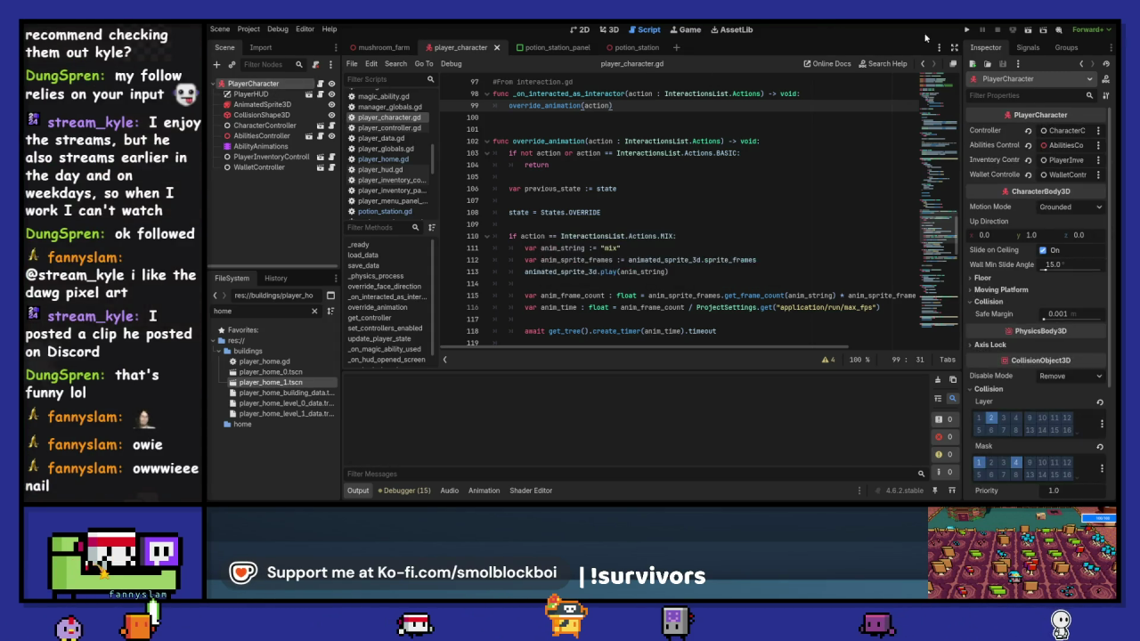
pyautogui.click(967, 32)
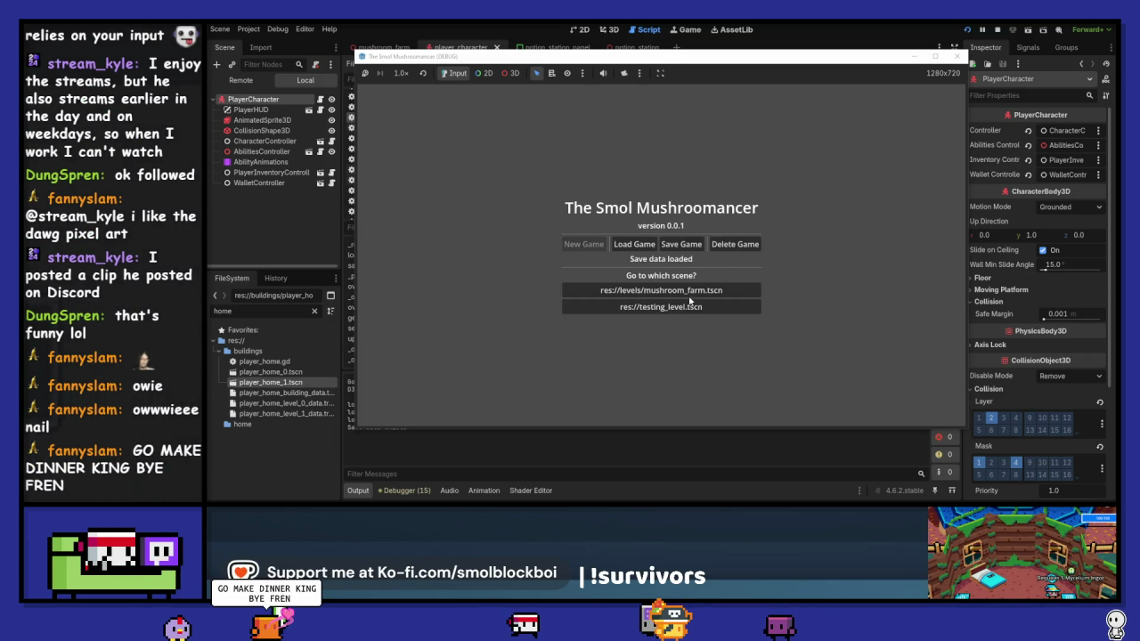
# Load res://levels/mushroom_farm.tscn from the game's menu, then stop the game with F8.
pyautogui.click(716, 290)
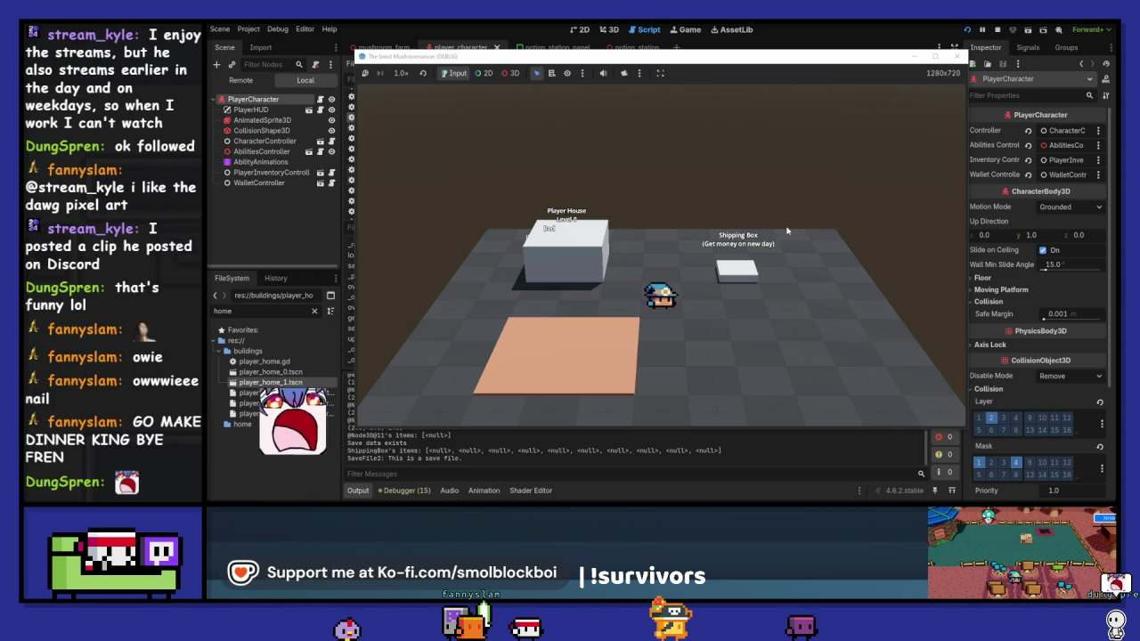
pyautogui.press('F8')
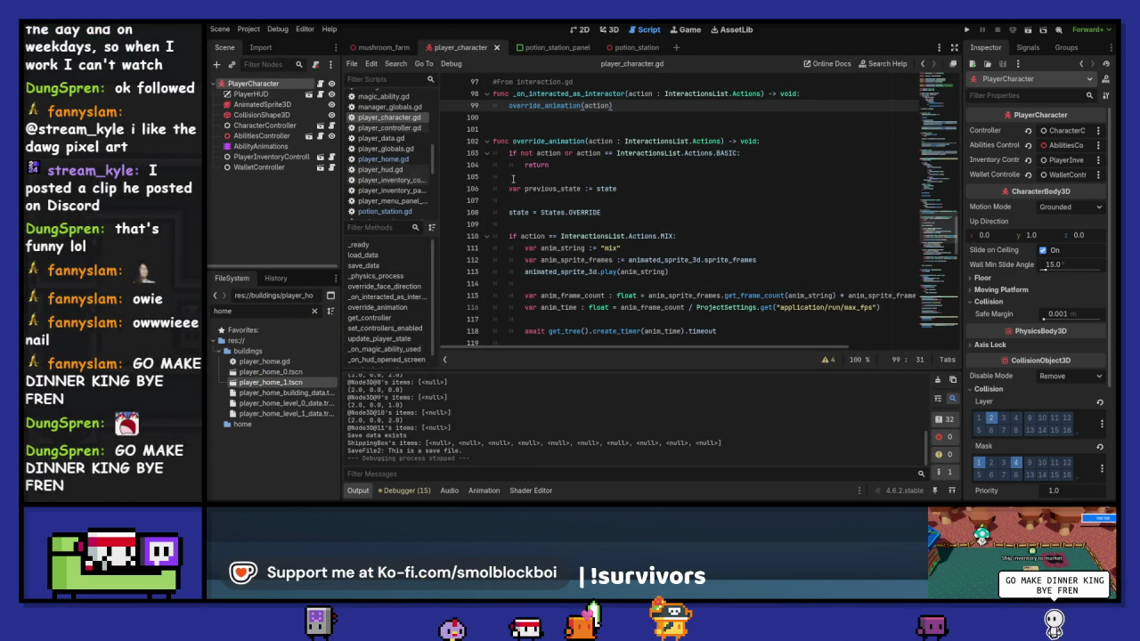
# Open potion_station.gd, view the Interaction class definition, and return to the script.
pyautogui.moveTo(514, 145)
pyautogui.mouseDown()
pyautogui.moveTo(623, 251)
pyautogui.moveTo(659, 328)
pyautogui.moveTo(673, 236)
pyautogui.mouseUp()
pyautogui.click(673, 234)
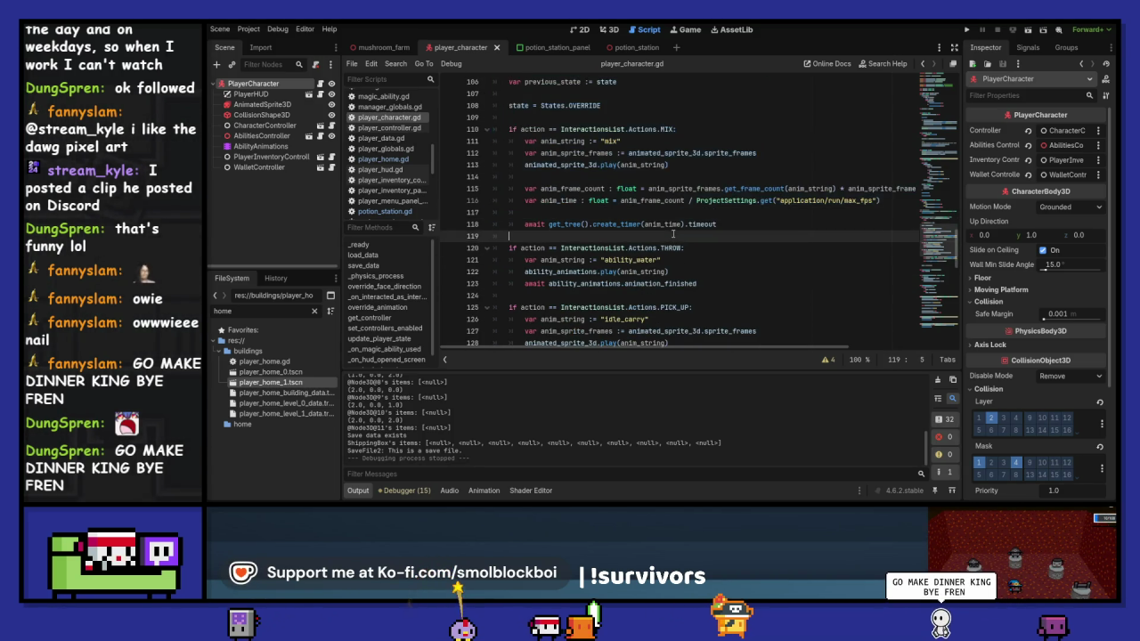
pyautogui.scroll(3, 673, 234)
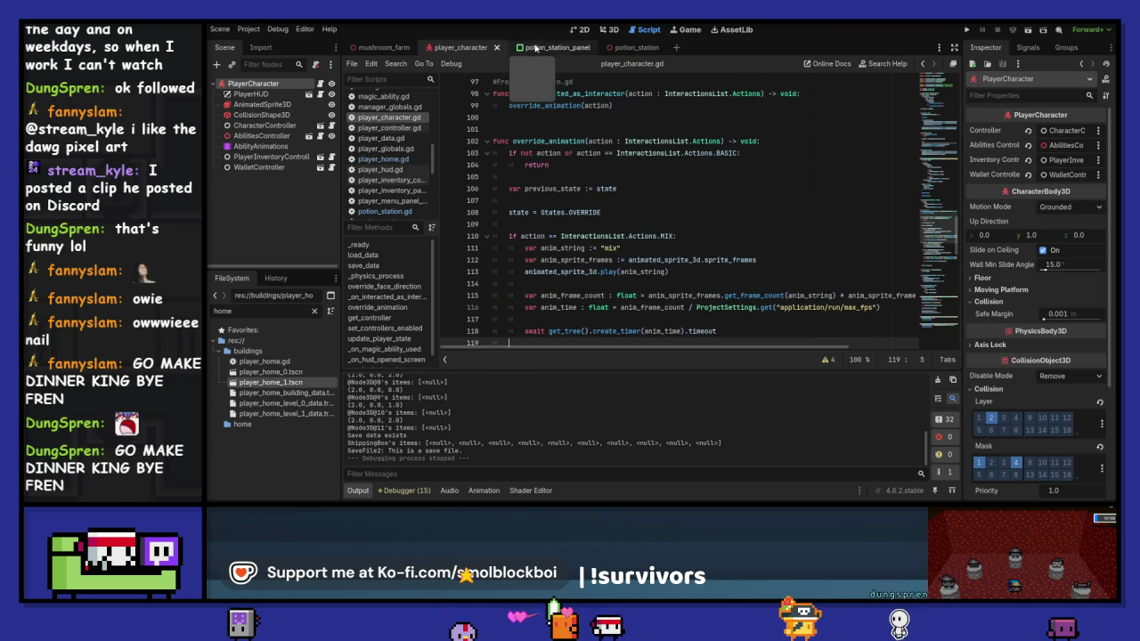
pyautogui.click(638, 48)
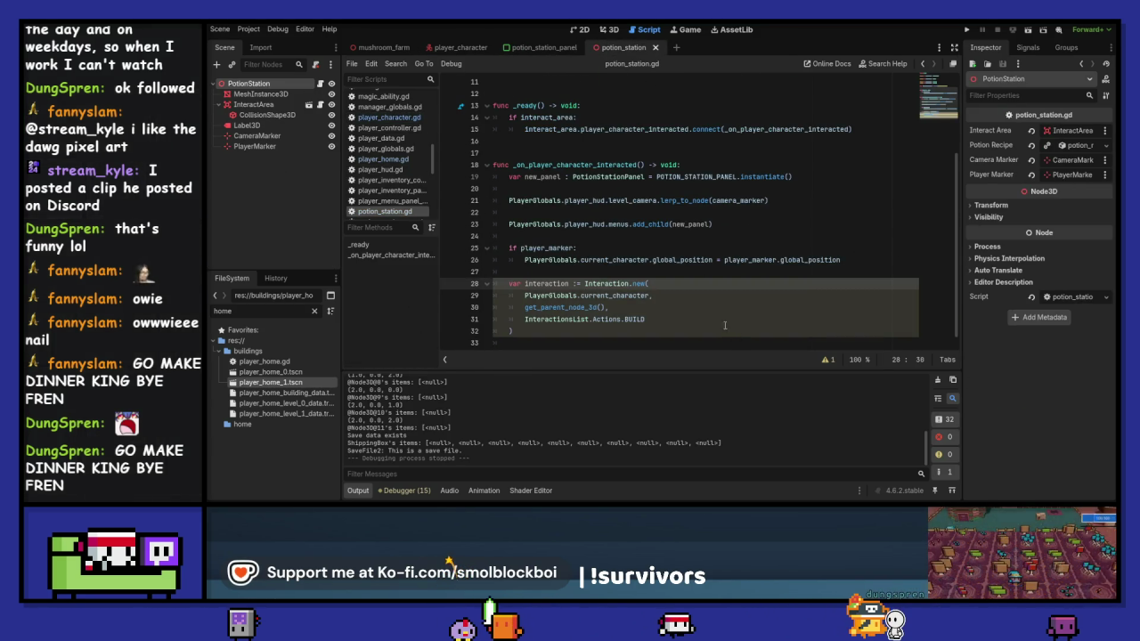
pyautogui.moveTo(548, 330)
pyautogui.mouseDown()
pyautogui.moveTo(534, 285)
pyautogui.moveTo(495, 283)
pyautogui.mouseUp()
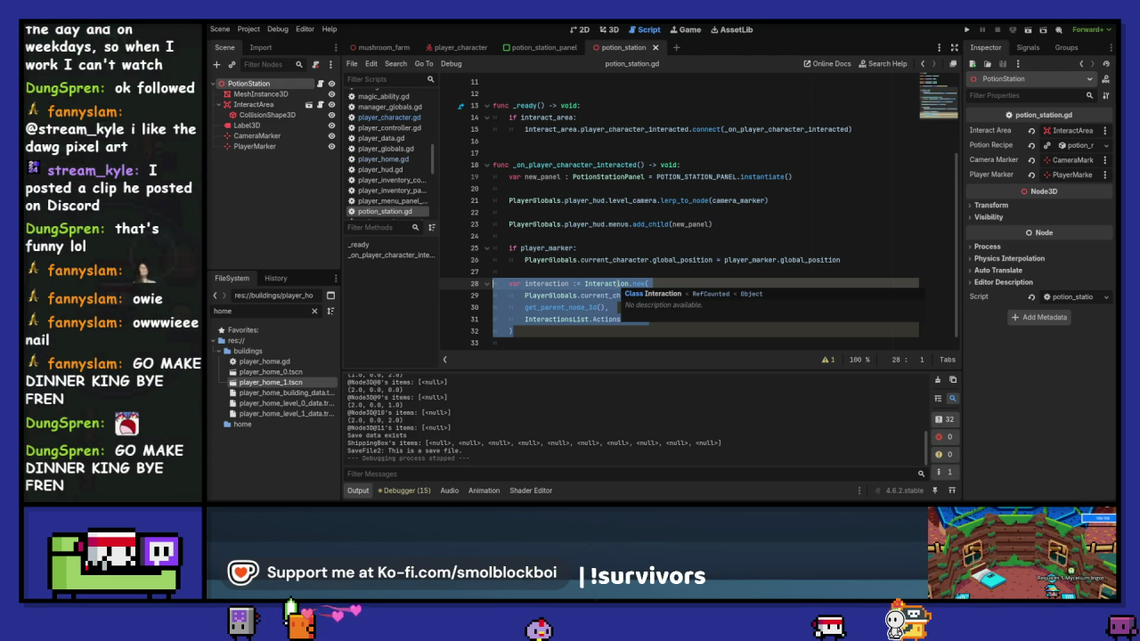
pyautogui.click(617, 269)
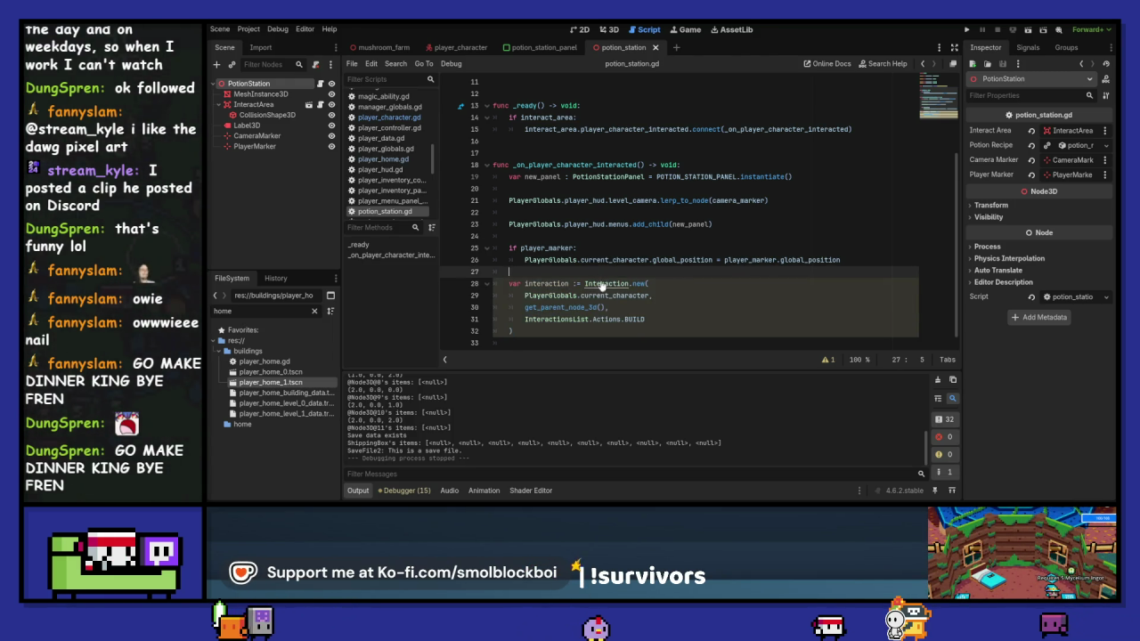
pyautogui.keyDown('ctrl'); pyautogui.click(600, 279); pyautogui.keyUp('ctrl')
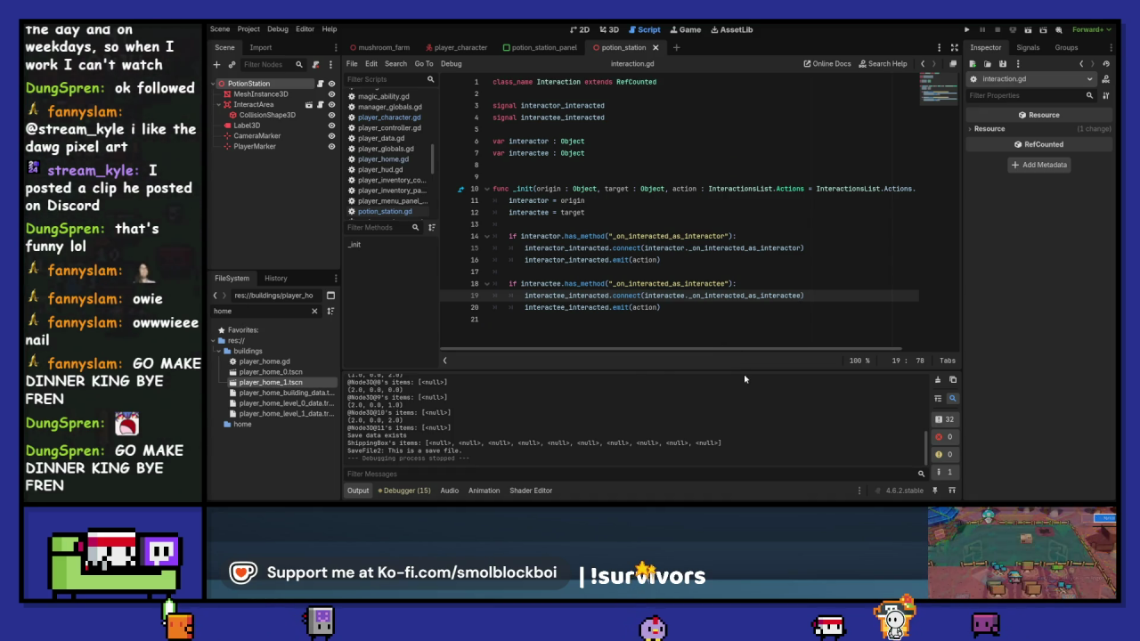
pyautogui.click(922, 65)
# Delete the Interaction.new(...BUILD) block on lines 28–32, undo it, and save the scene.
pyautogui.scroll(-1, 641, 302)
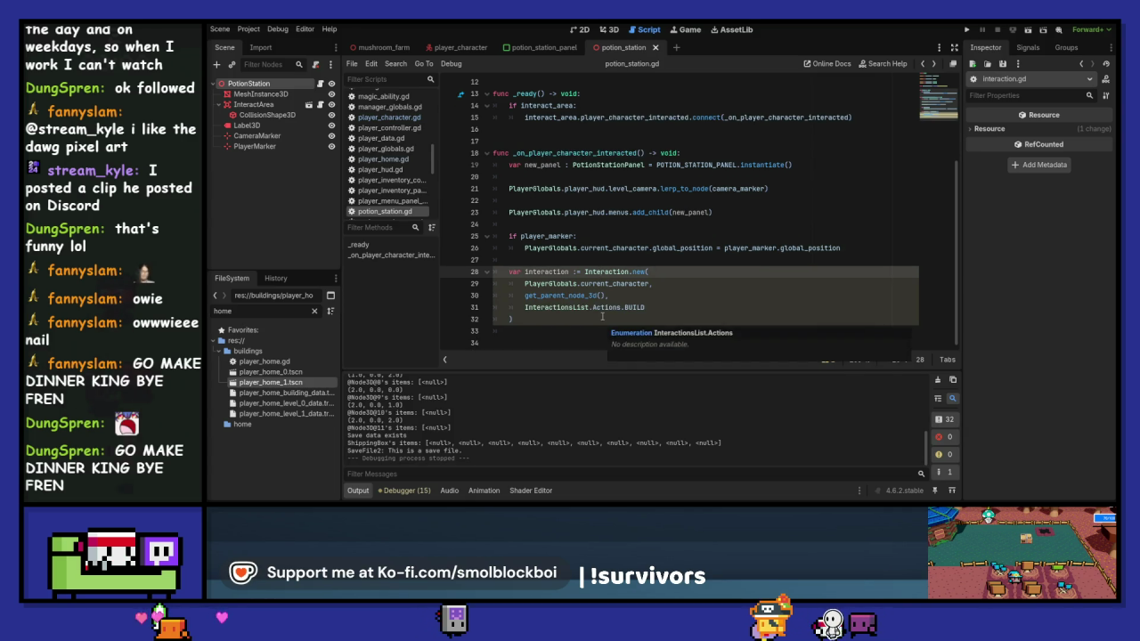
pyautogui.click(572, 318)
pyautogui.moveTo(573, 318); pyautogui.dragTo(455, 269)
pyautogui.press('BackSpace')
pyautogui.press('BackSpace')
pyautogui.scroll(5, 570, 234)
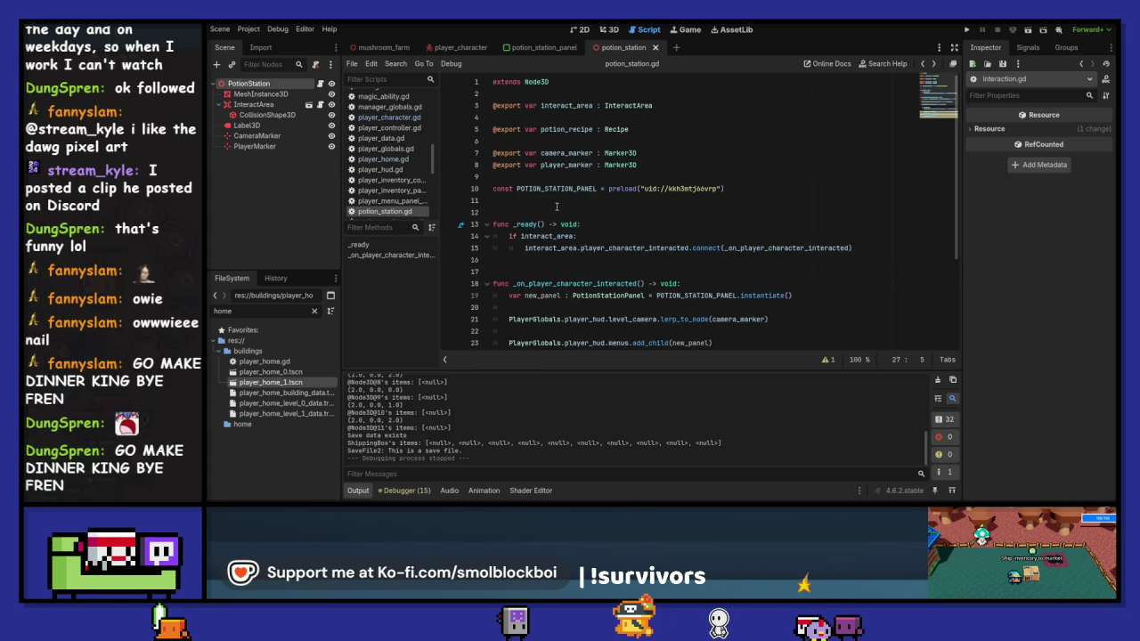
pyautogui.click(236, 83)
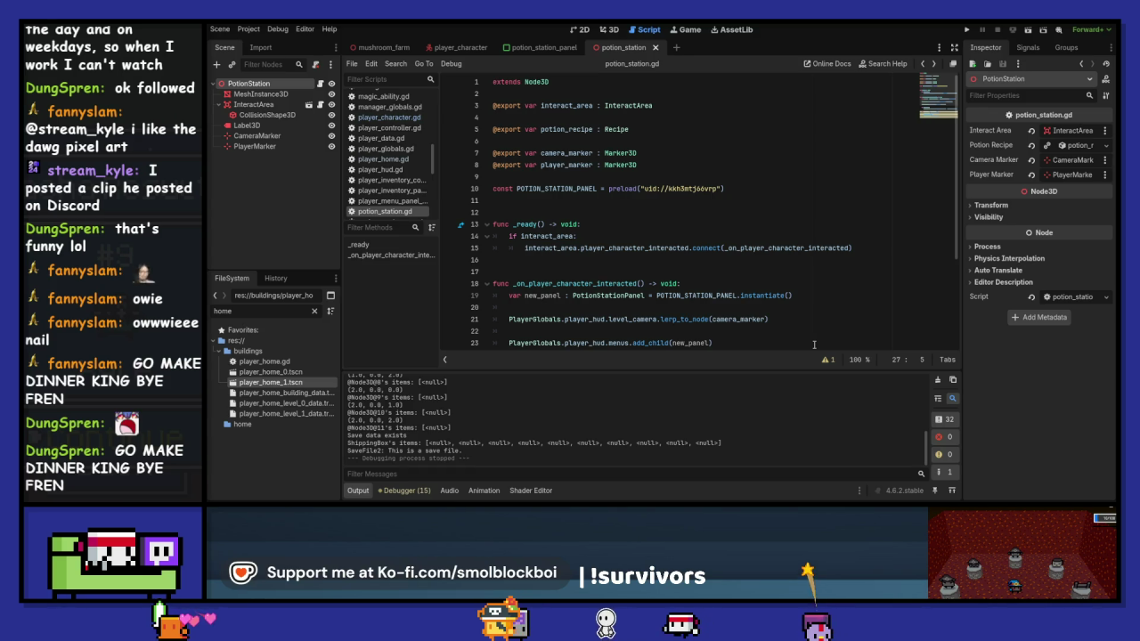
pyautogui.hotkey('ctrl', 'z')
pyautogui.hotkey('ctrl', 'z')
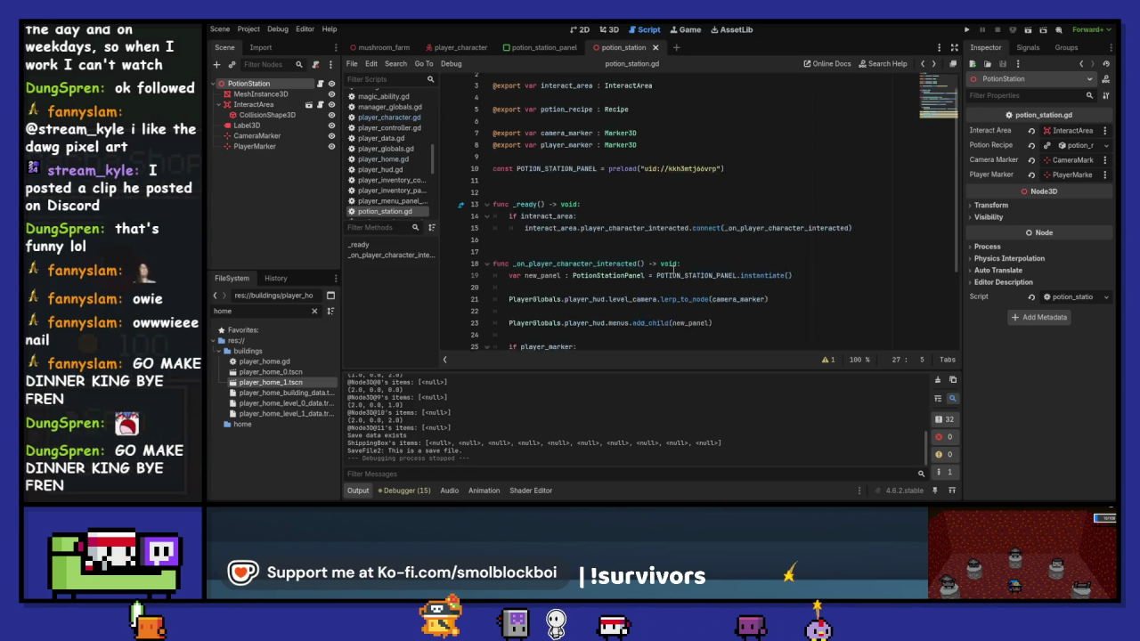
pyautogui.hotkey('ctrl', 's')
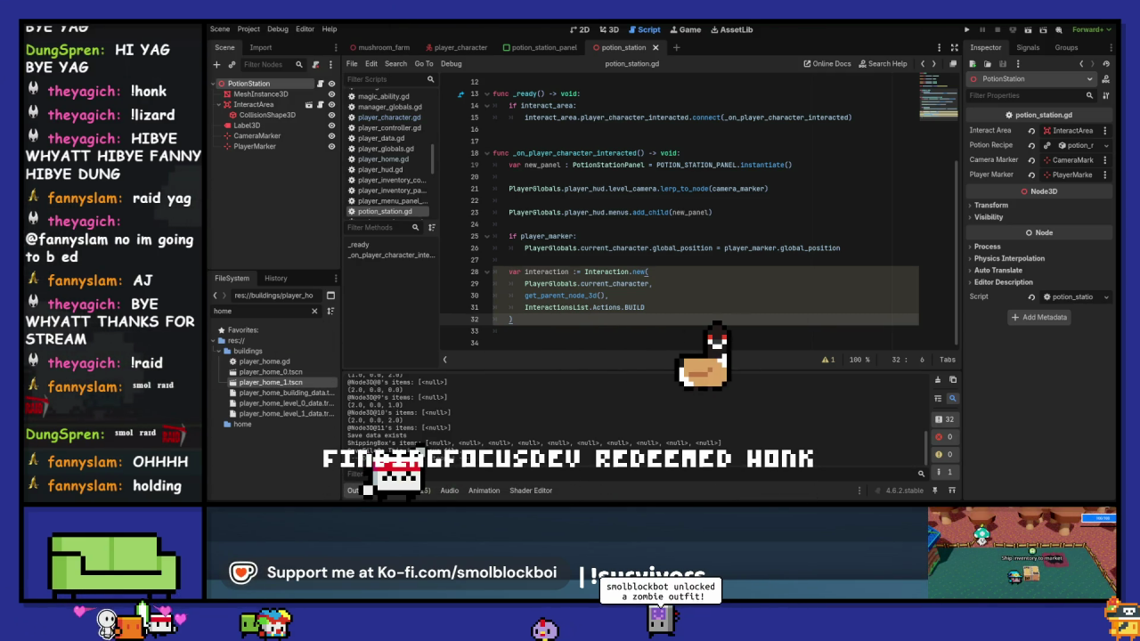
# Put the caret on line 27 of potion_station.gd and run the project again.
pyautogui.click(757, 261)
pyautogui.click(982, 29)
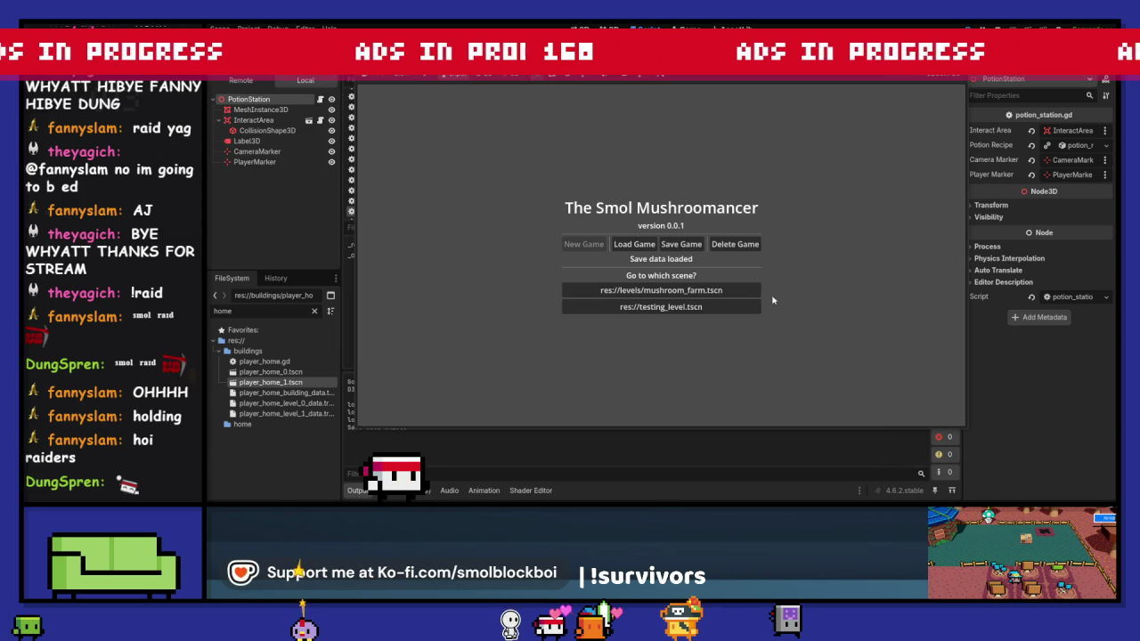
# Stop the running game from its title menu with F8.
pyautogui.press('F8')
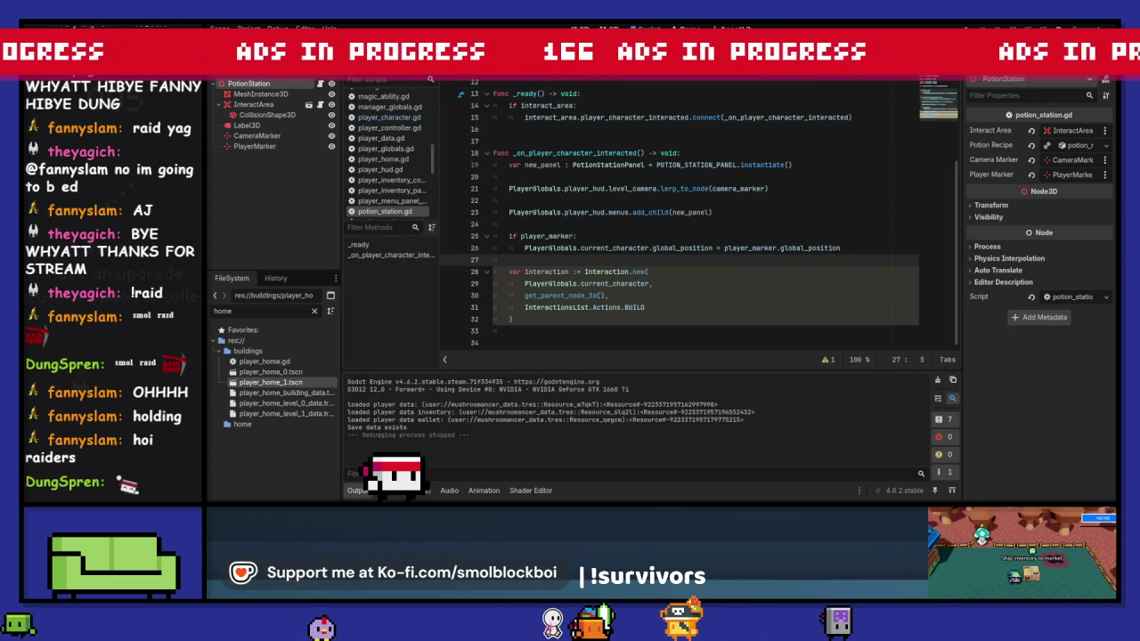